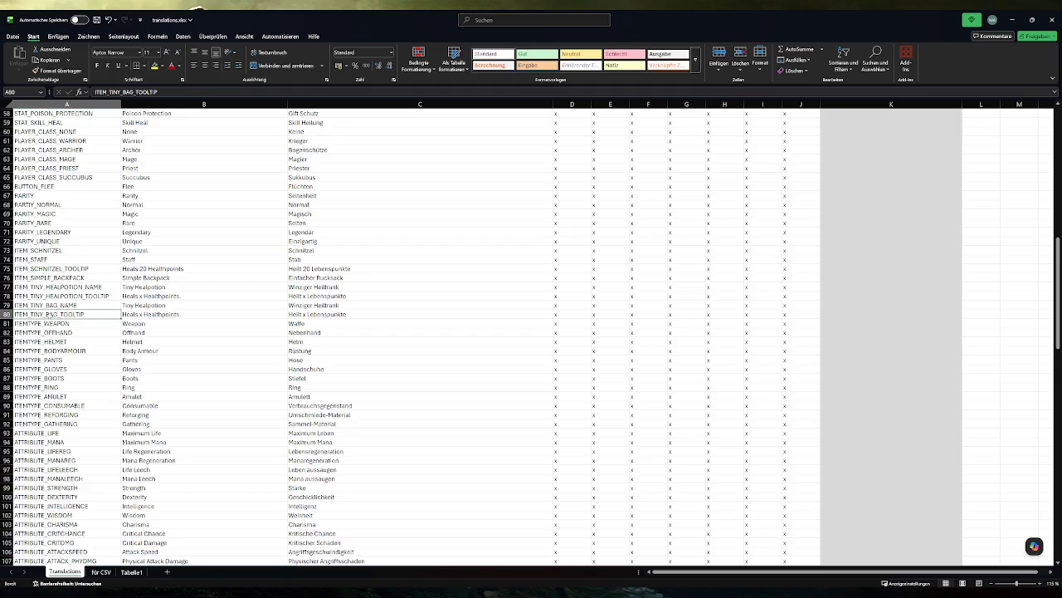
Change row 79's item name to 'Tiny Bag' in English and 'Winziger Beutel' in German.
key("Right")
key("Up")
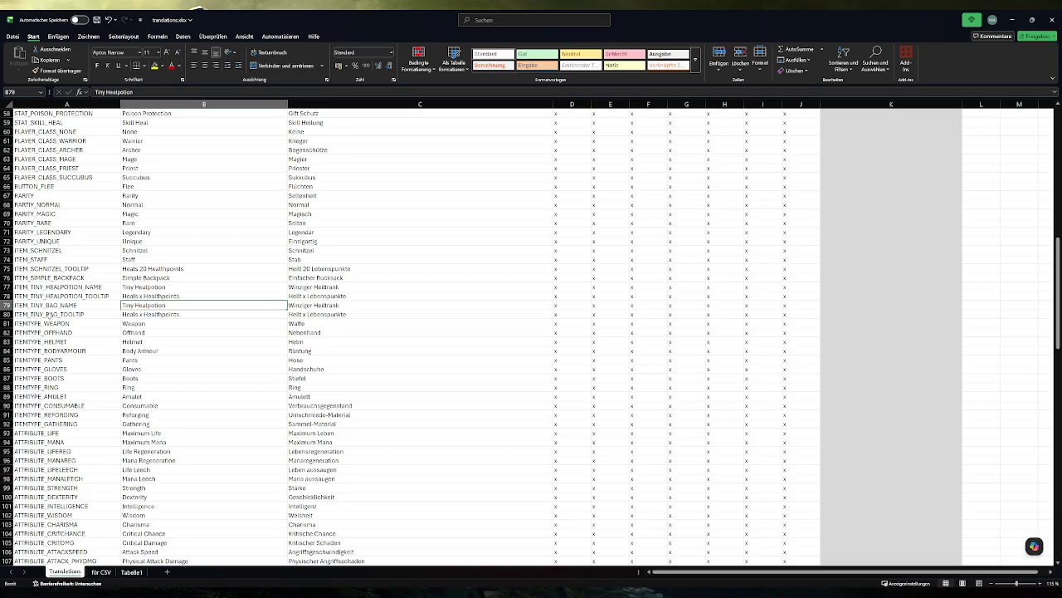
double_click(151, 304)
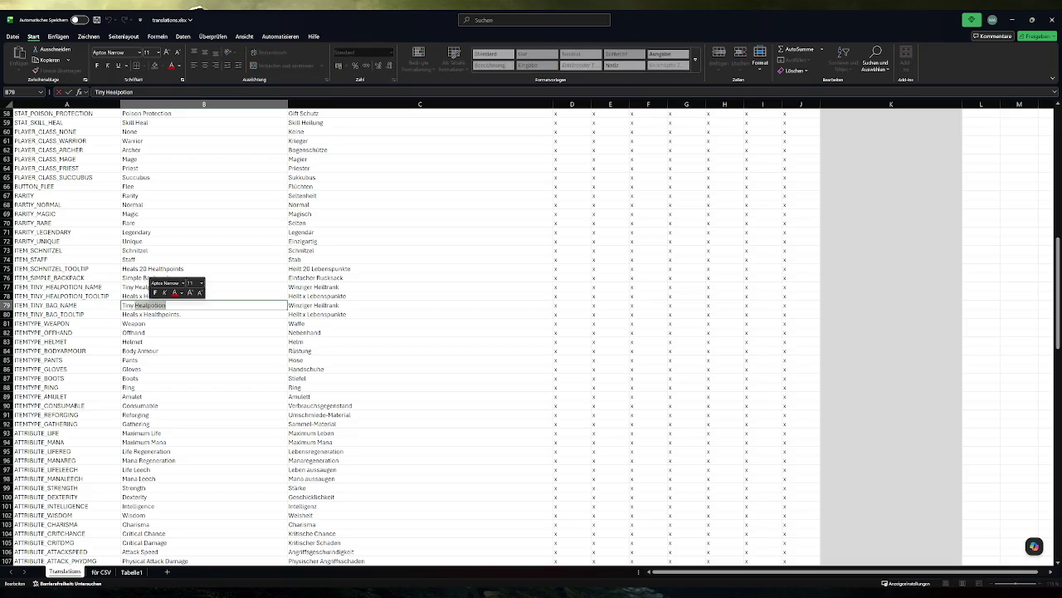
type("Bag")
key("Tab")
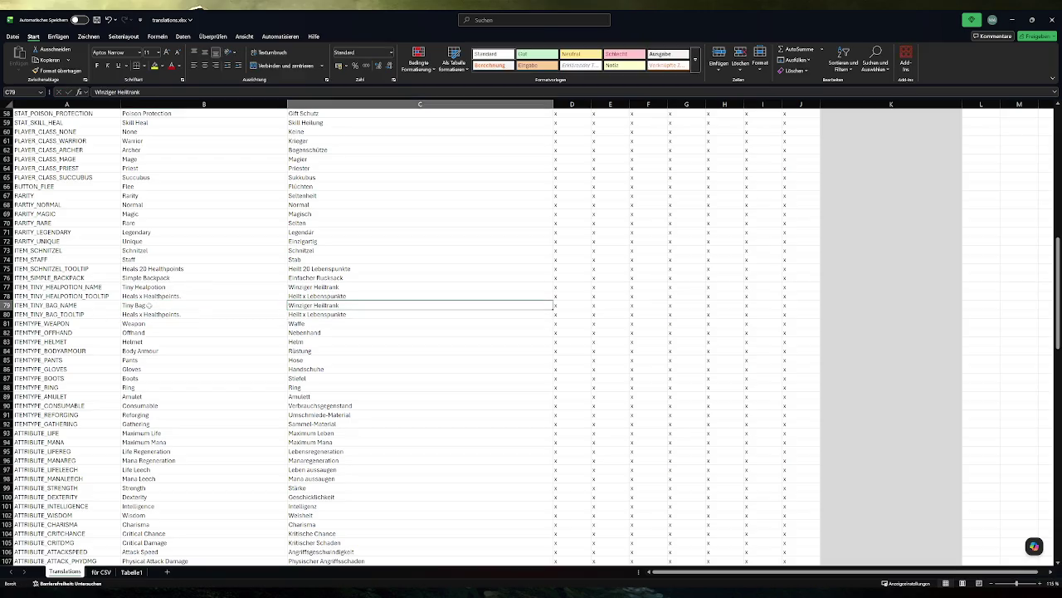
key("F2")
key("BackSpace")
key("BackSpace")
key("BackSpace")
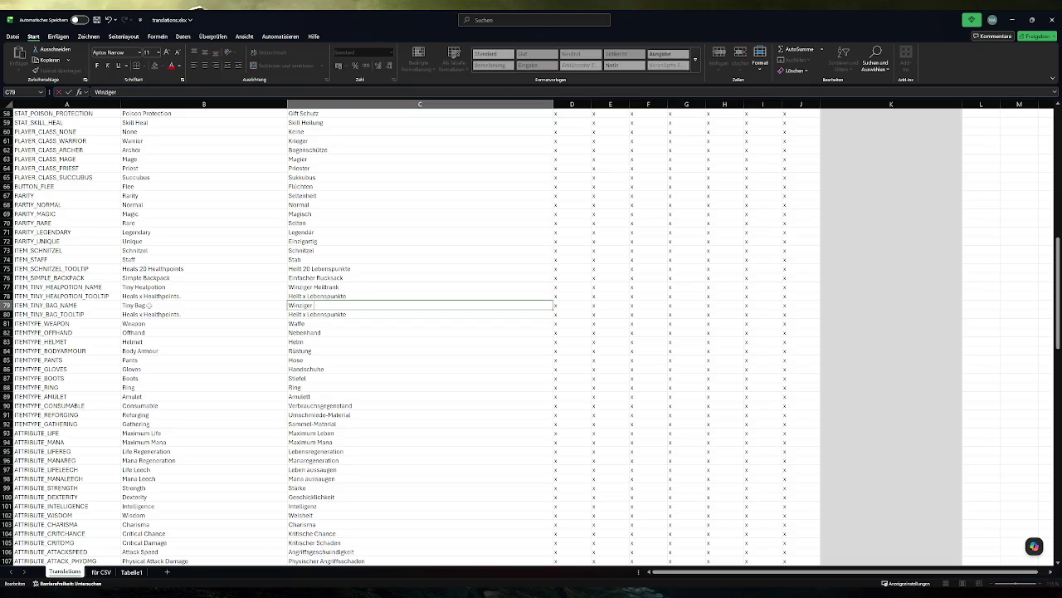
type("r Beutel")
key("Return")
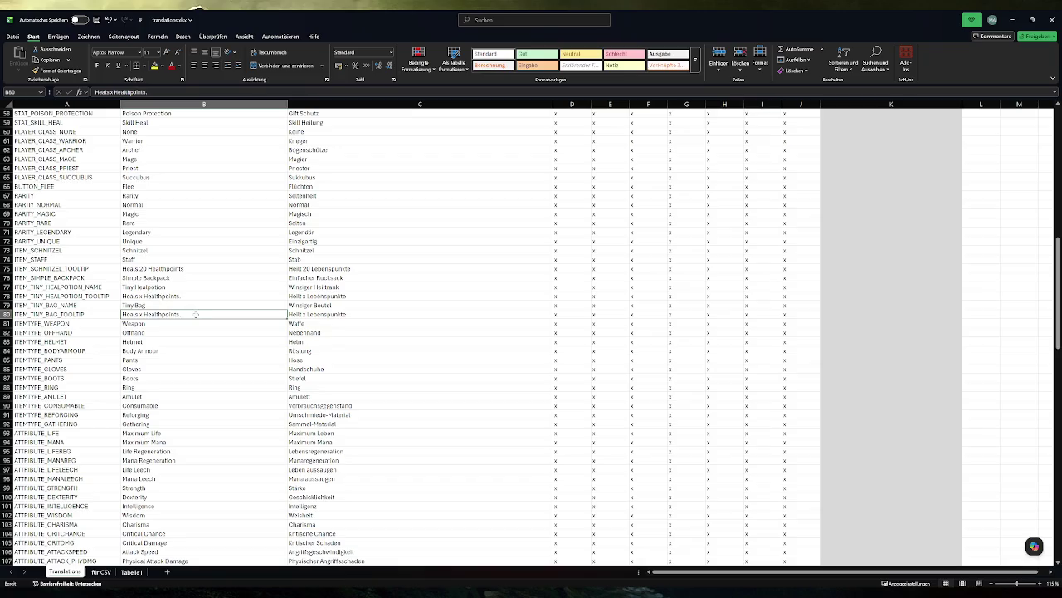
Write the English tooltip in B80 as 'Contains a set of gathering tools, no idea how.', fixing typos.
type("Cona")
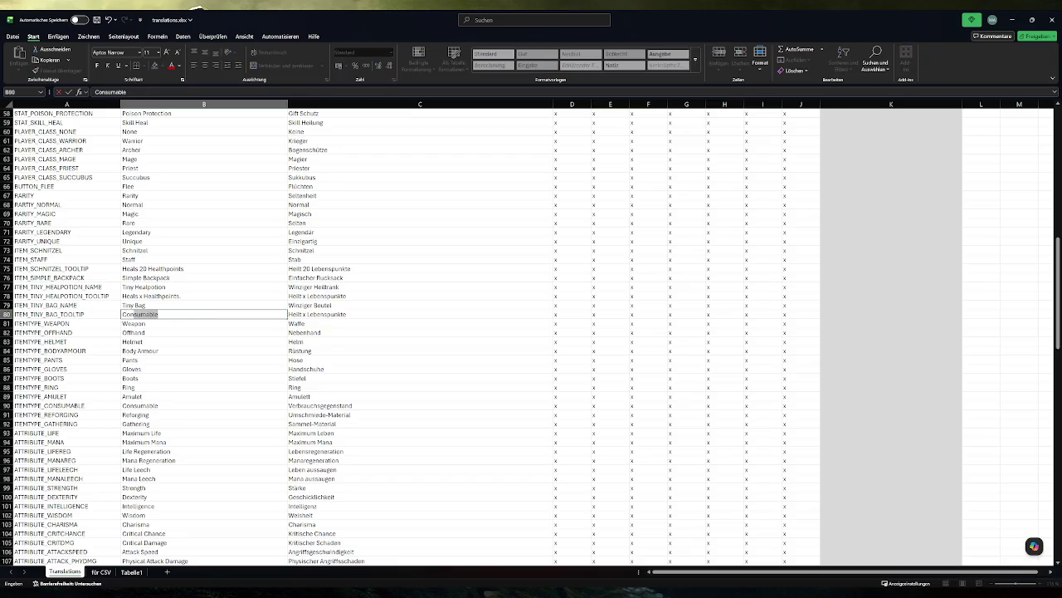
type("taines")
type(" a s")
type(" gathering items,")
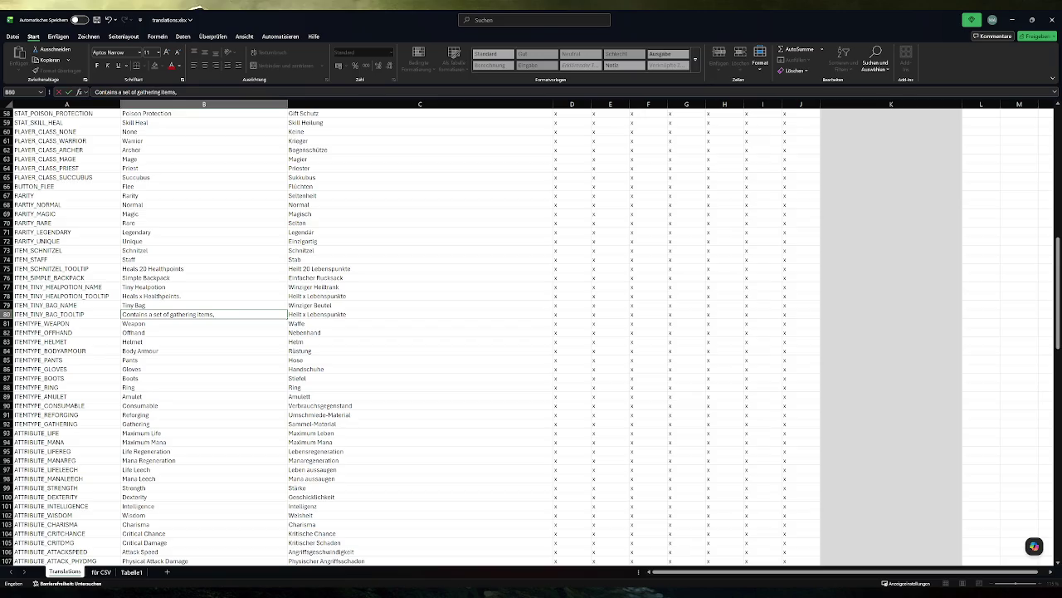
type("use")
type("No idea")
type(" how the too")
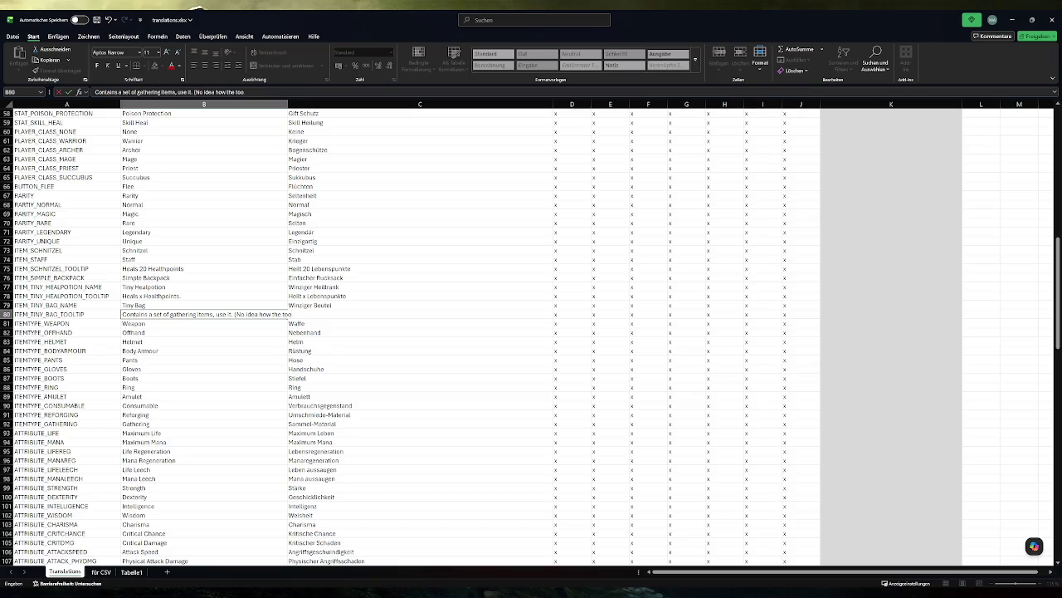
key("BackSpace")
key("BackSpace")
key("BackSpace")
key("BackSpace")
key("BackSpace")
key("BackSpace")
type("tools")
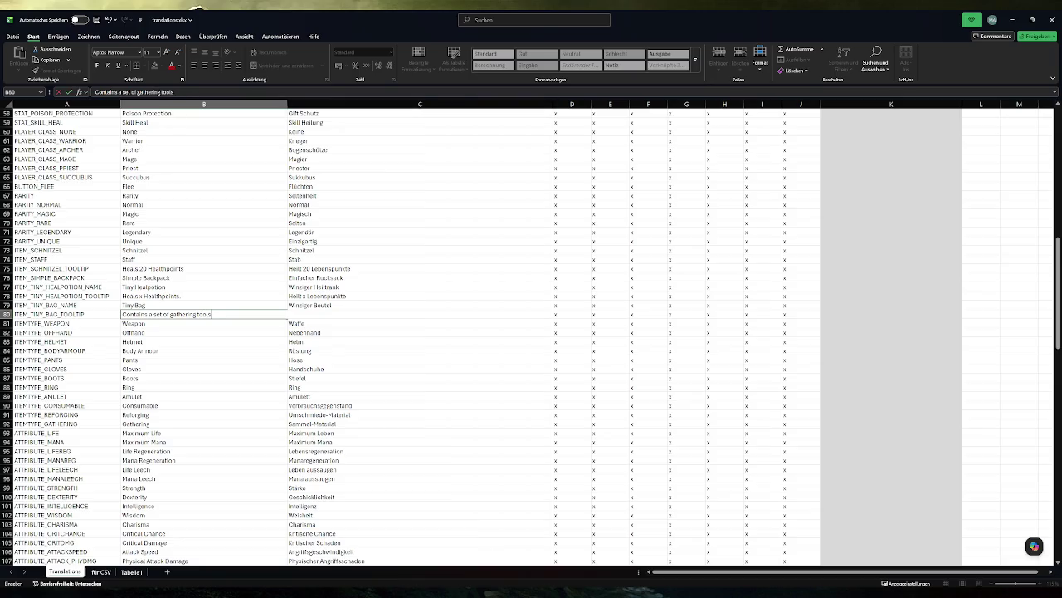
type(", no idea how.")
Enter the German tooltip 'Beinhaltet ein Set an Sammelwerkzeugen, keine Ahnung wie die da reinpassen. (Benutzen' in C80.
key("Tab")
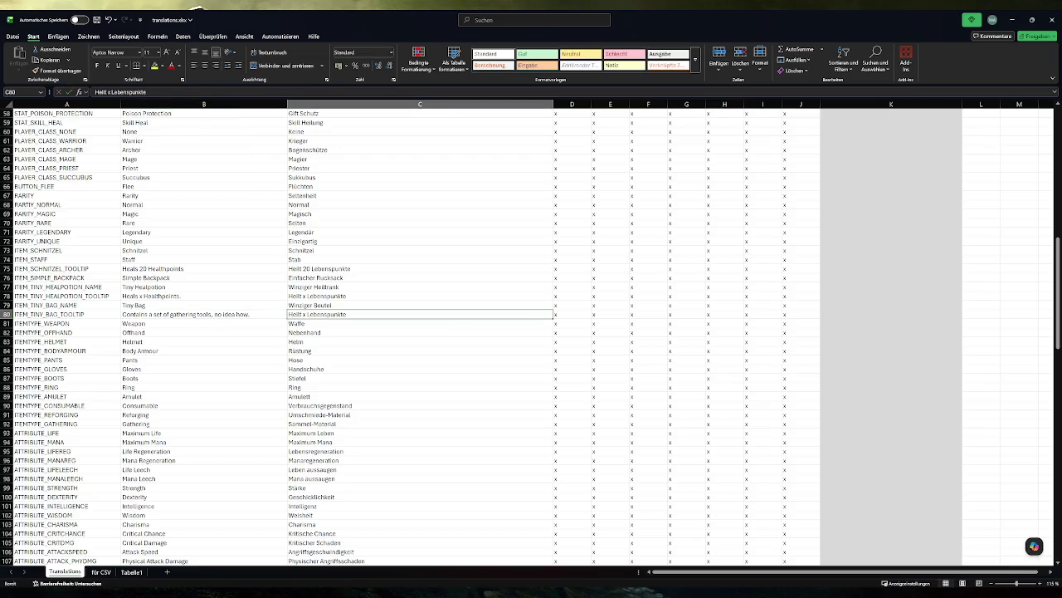
type("B")
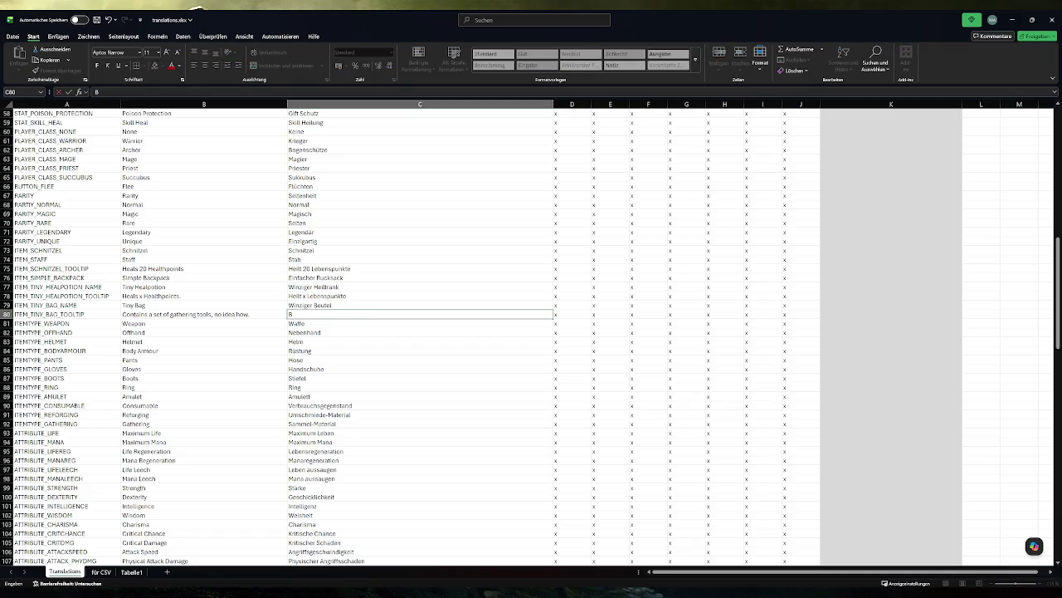
type("einhaltet")
type(" ein Set an S")
type("ammelwerkzeugen,")
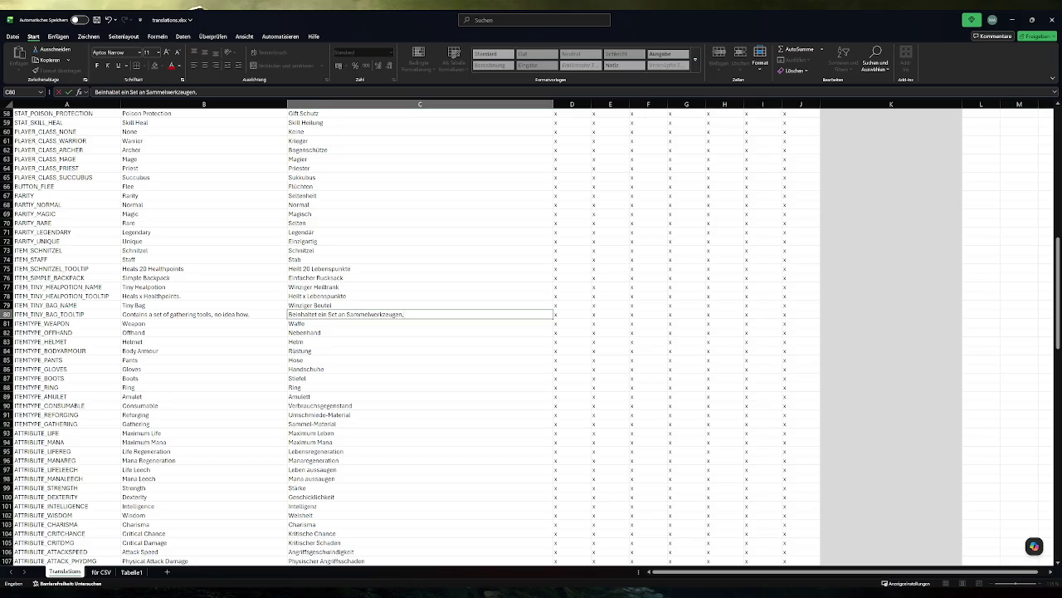
type(" keine Ahnung w")
type("ie")
type(" die da rein")
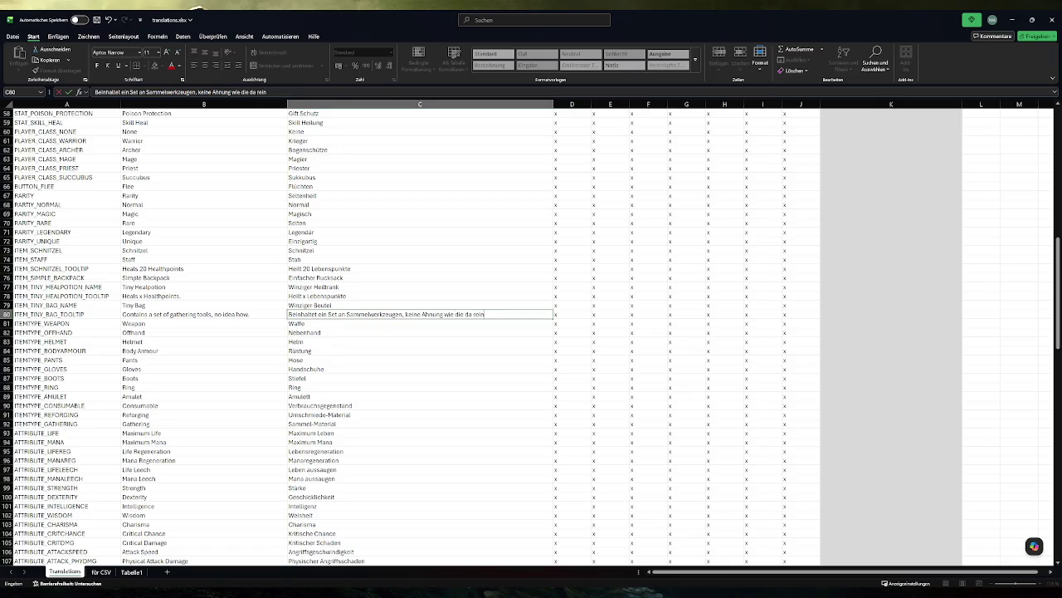
type("passen. (B")
type("enutzen)")
key("Return")
Extend the English tooltip to end 'how they fit in. (Use)' and autofit column B.
left_click(203, 314)
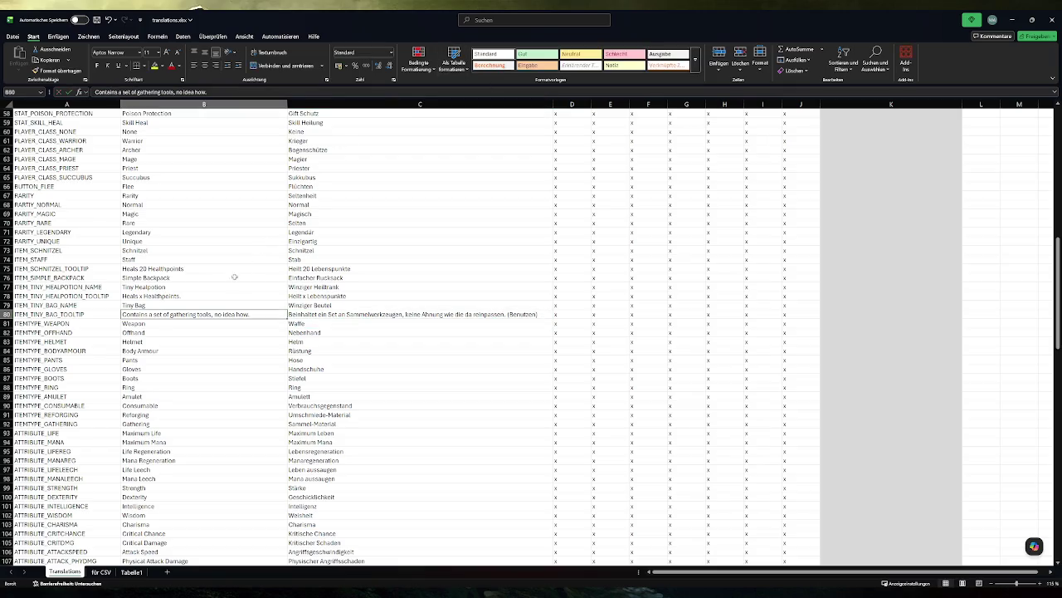
double_click(252, 314)
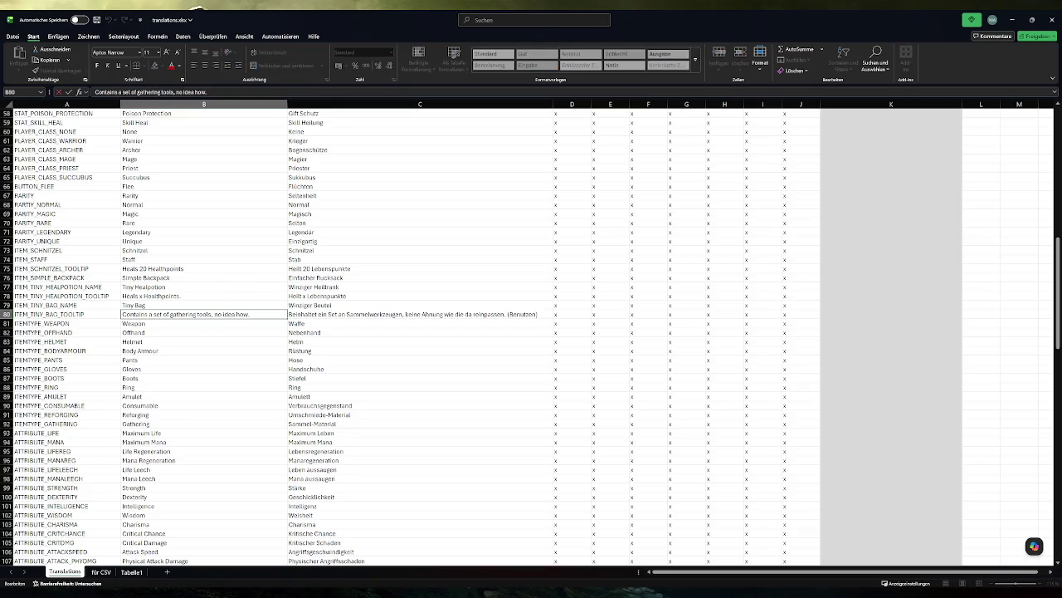
key("BackSpace")
type("they")
type(" (Use")
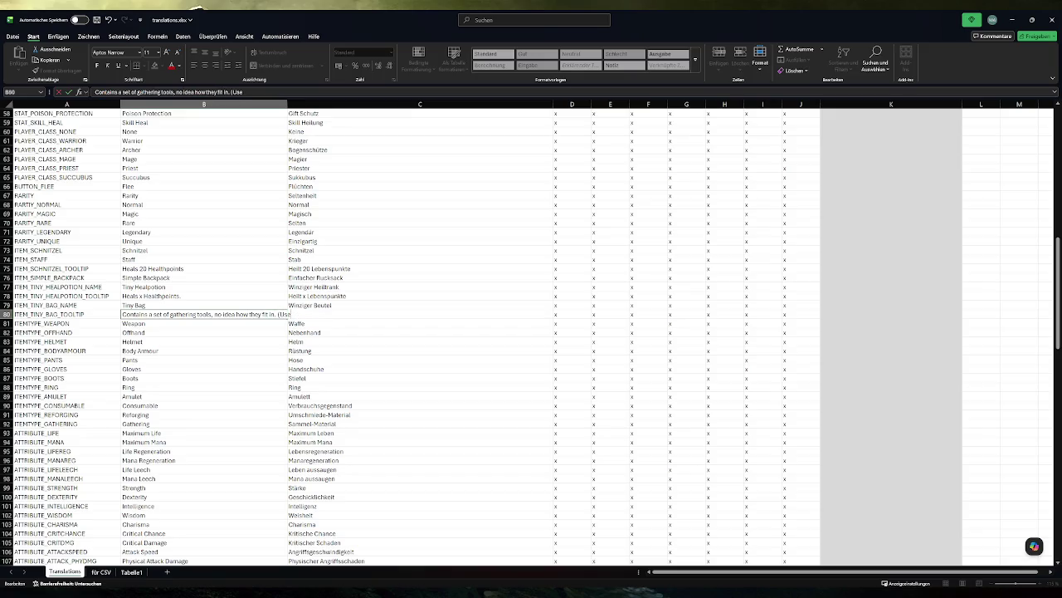
key("ctrl+Return")
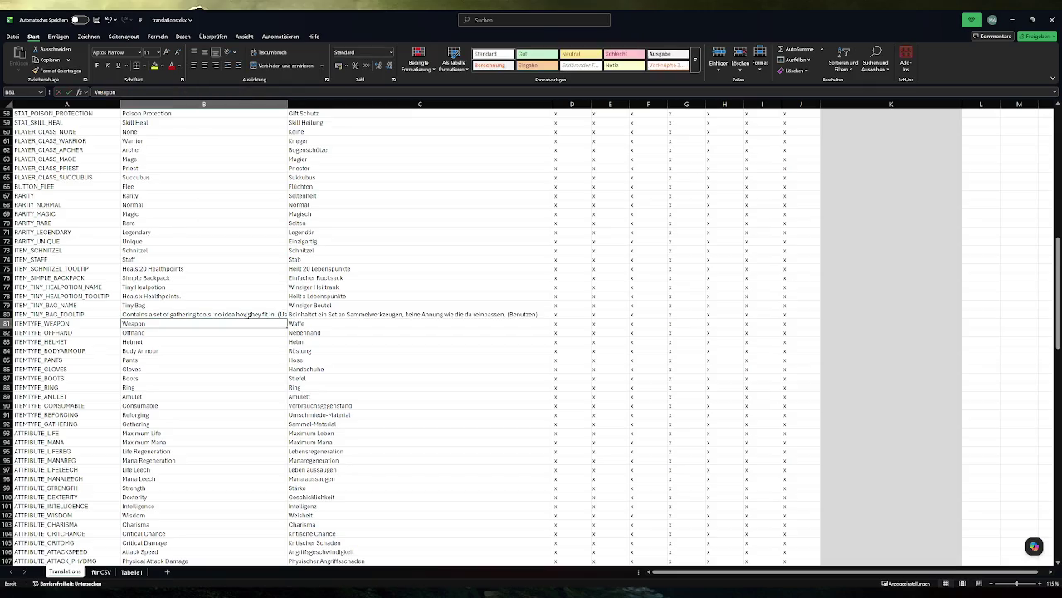
double_click(286, 101)
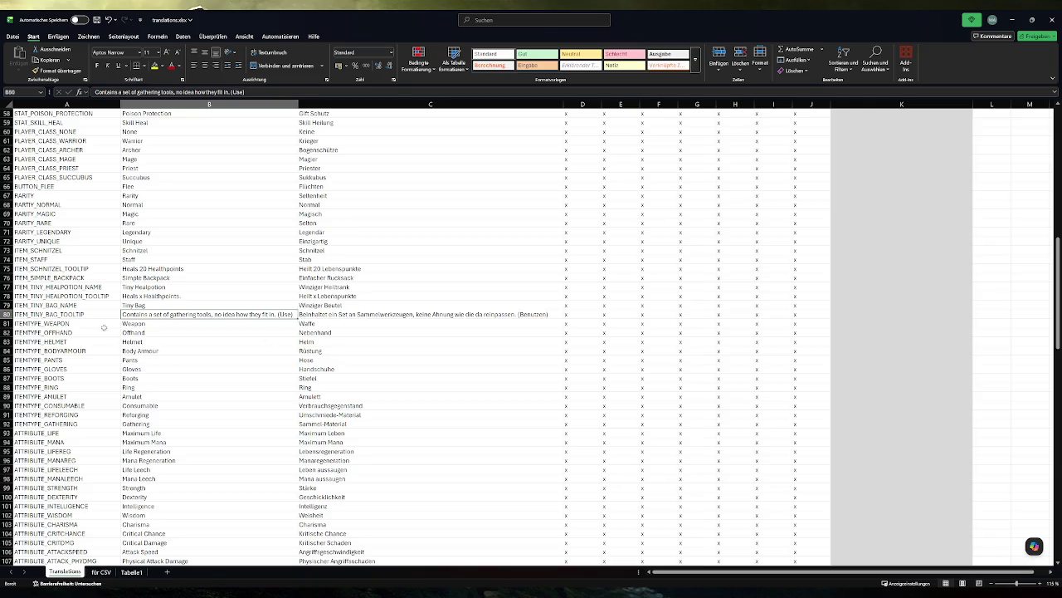
Insert the two Tiny Bag rows at 79–80 on the für CSV sheet.
left_click(100, 572)
left_click(45, 277)
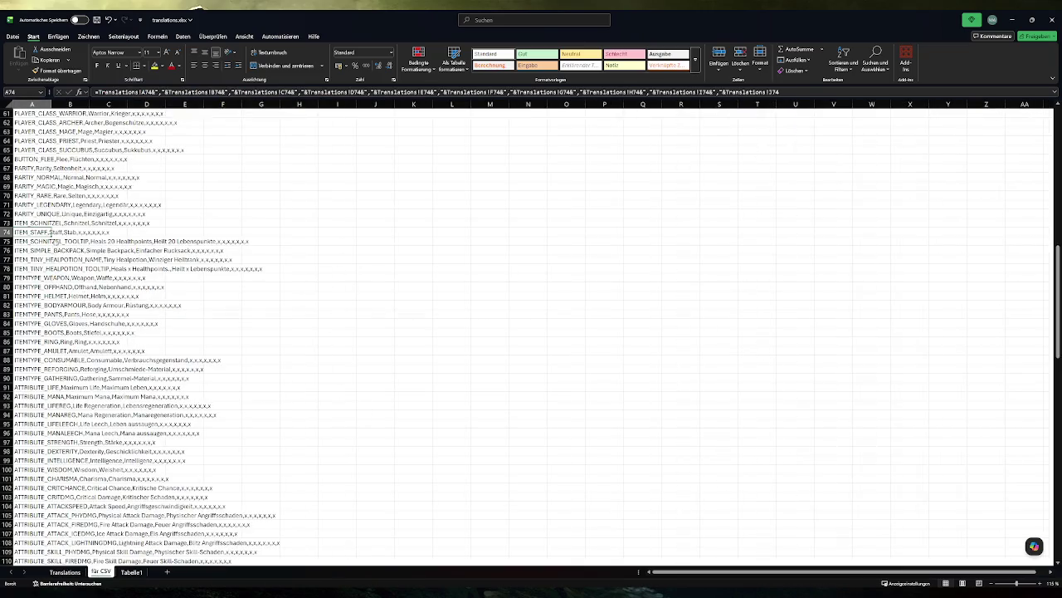
key("ctrl+plus")
Copy the Tiny Bag tooltip CSV line from A80 and open translations.csv in Notepad++.
left_click(43, 286)
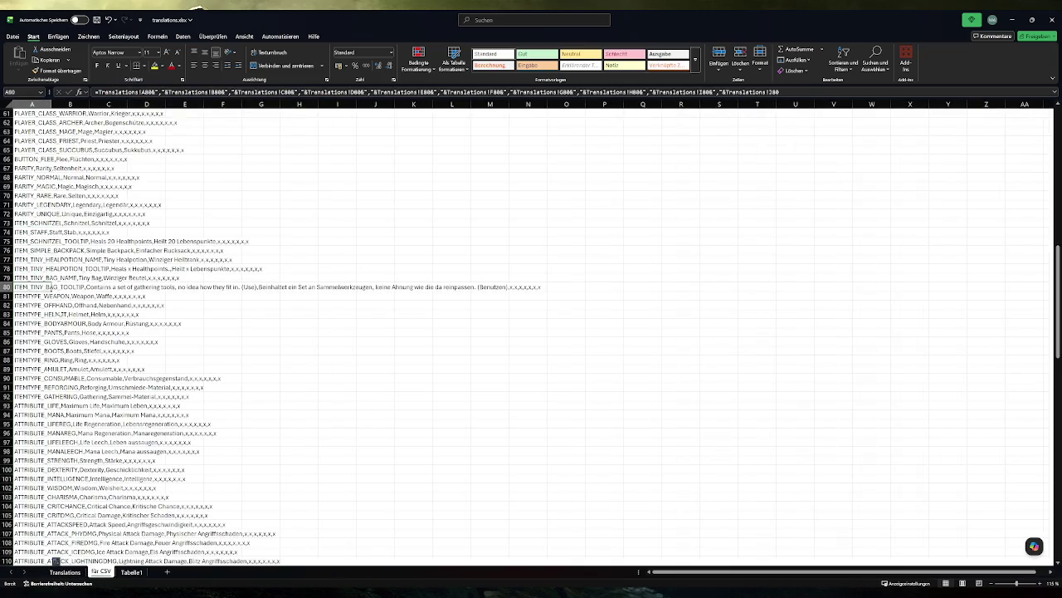
key("ctrl+c")
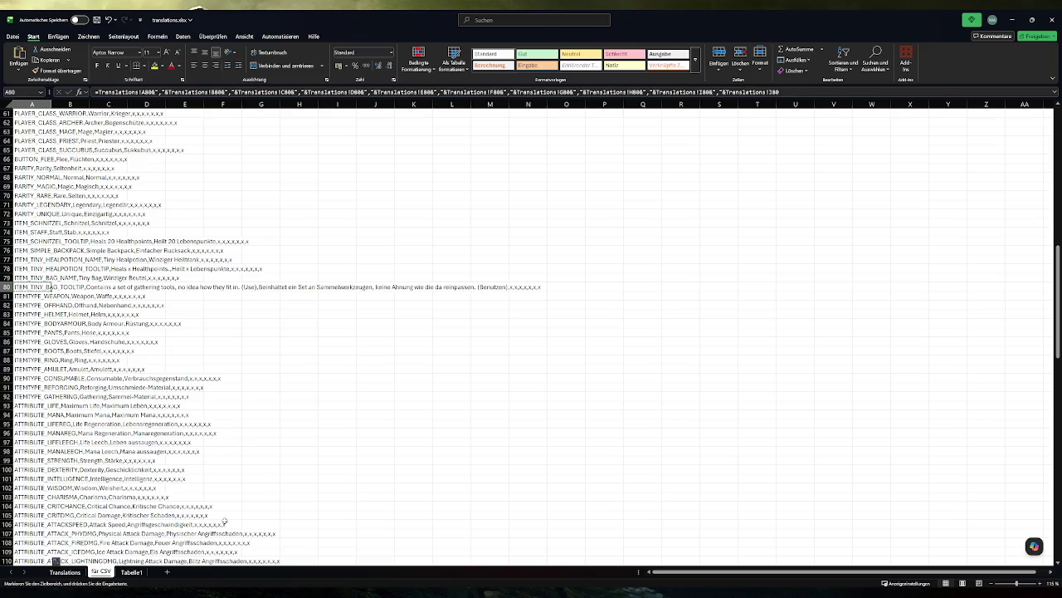
key("super+s")
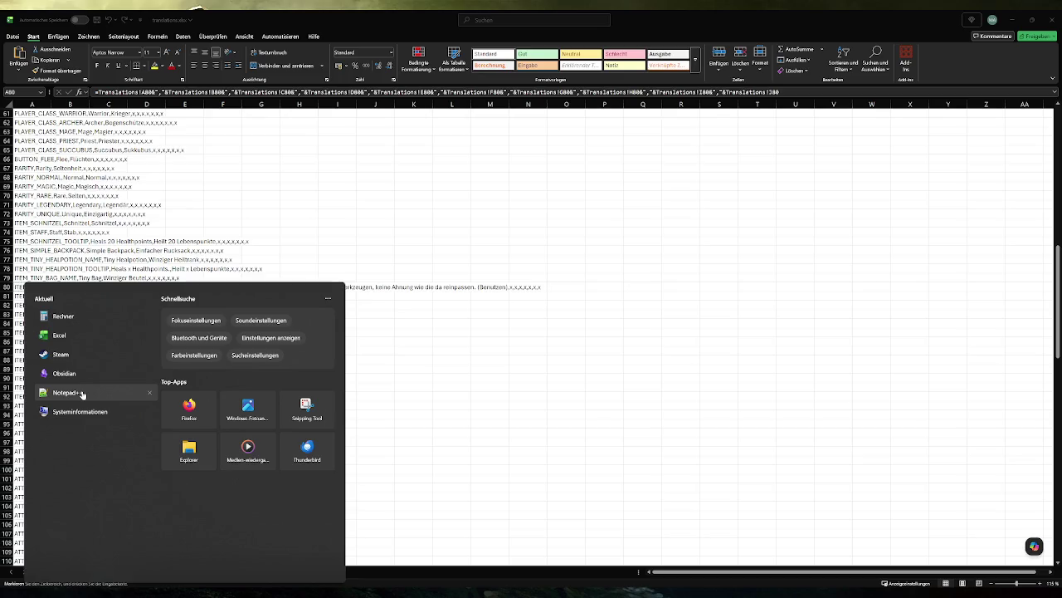
left_click(67, 393)
Paste the Tiny Bag tooltip line into translations.csv, save it, and close Notepad++.
key("Return")
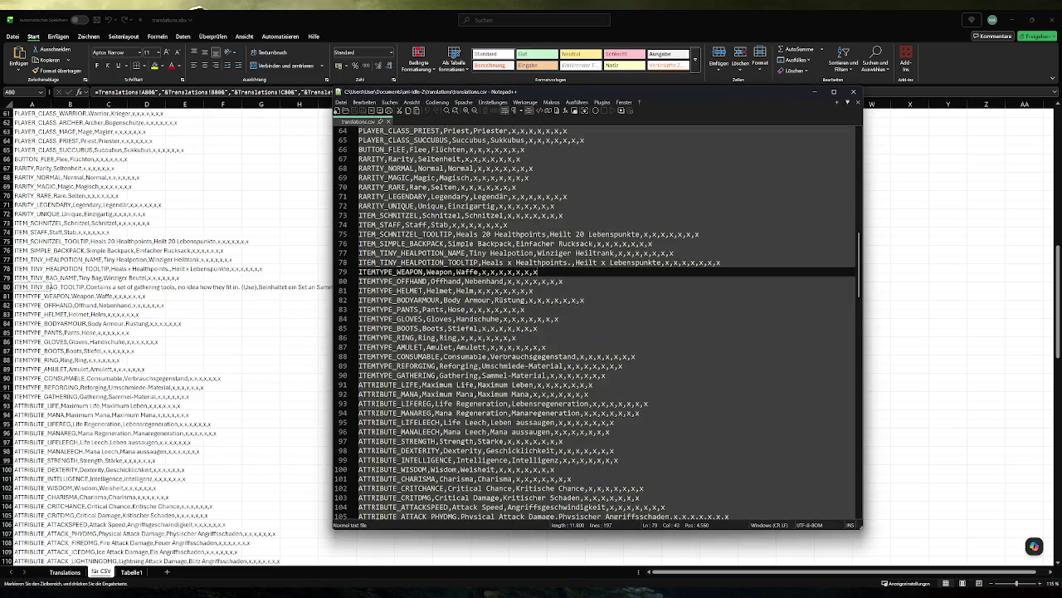
key("ctrl+v")
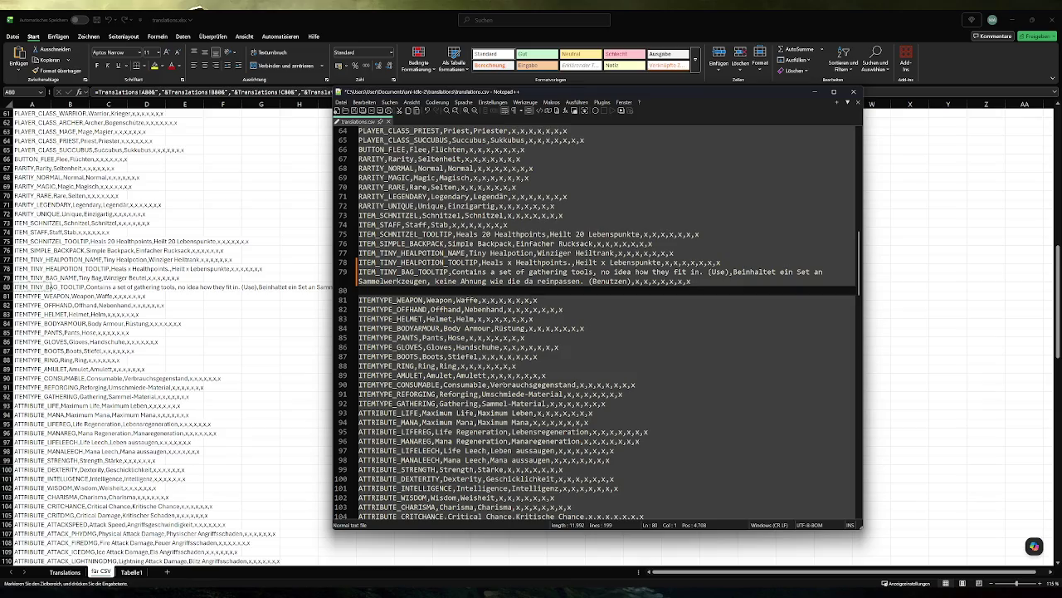
key("BackSpace")
key("ctrl+s")
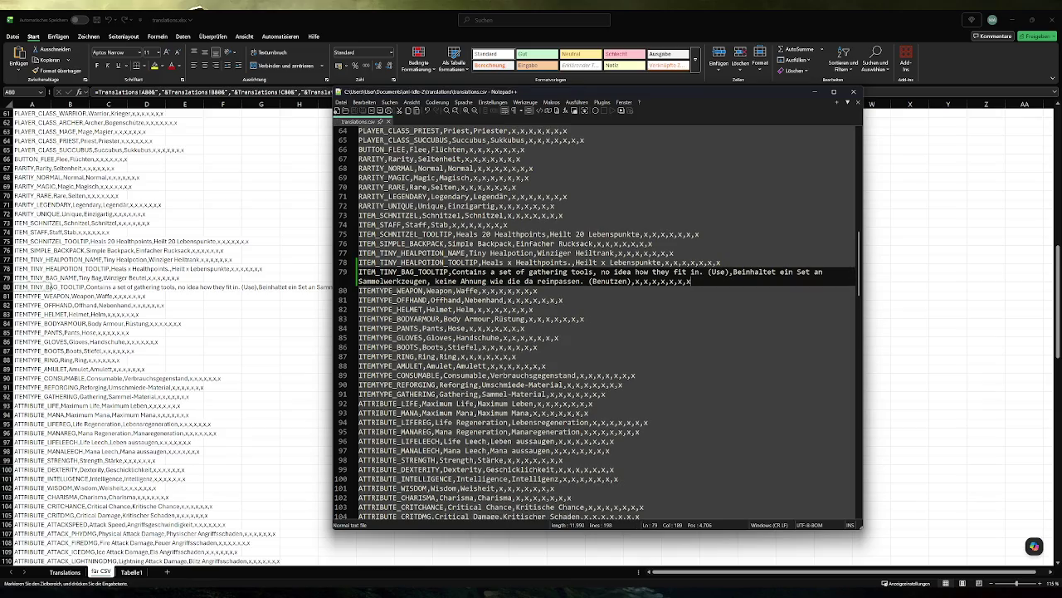
left_click(854, 92)
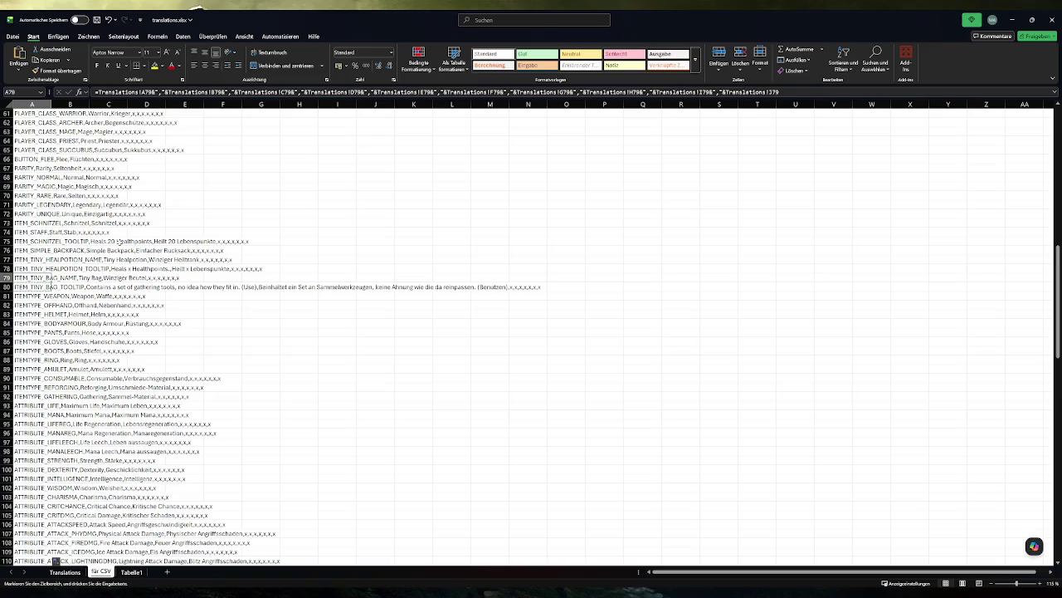
Save the translations workbook from the Translations sheet and switch to Godot.
left_click(64, 572)
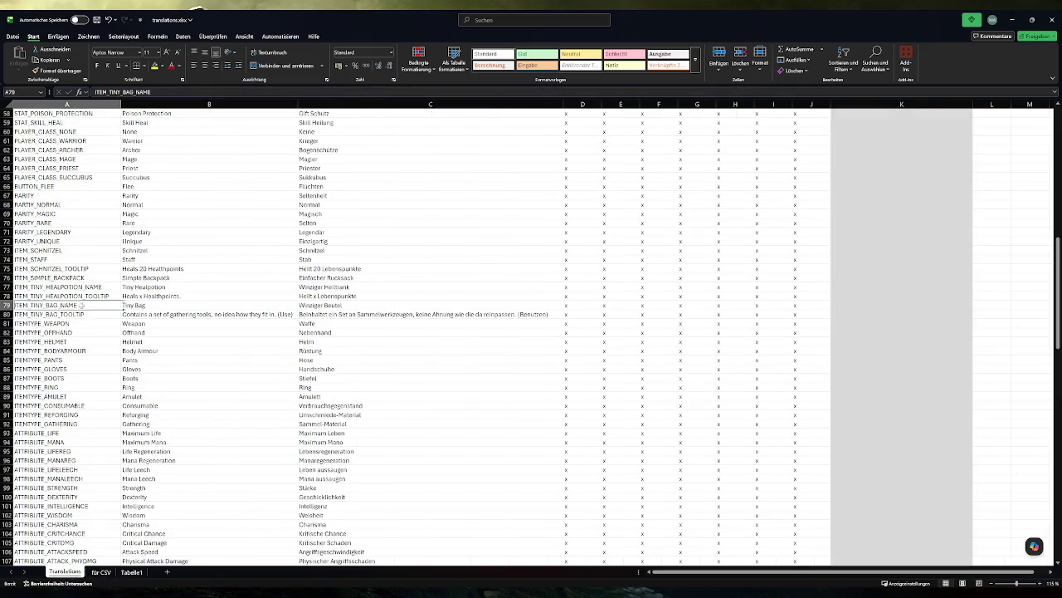
key("ctrl+s")
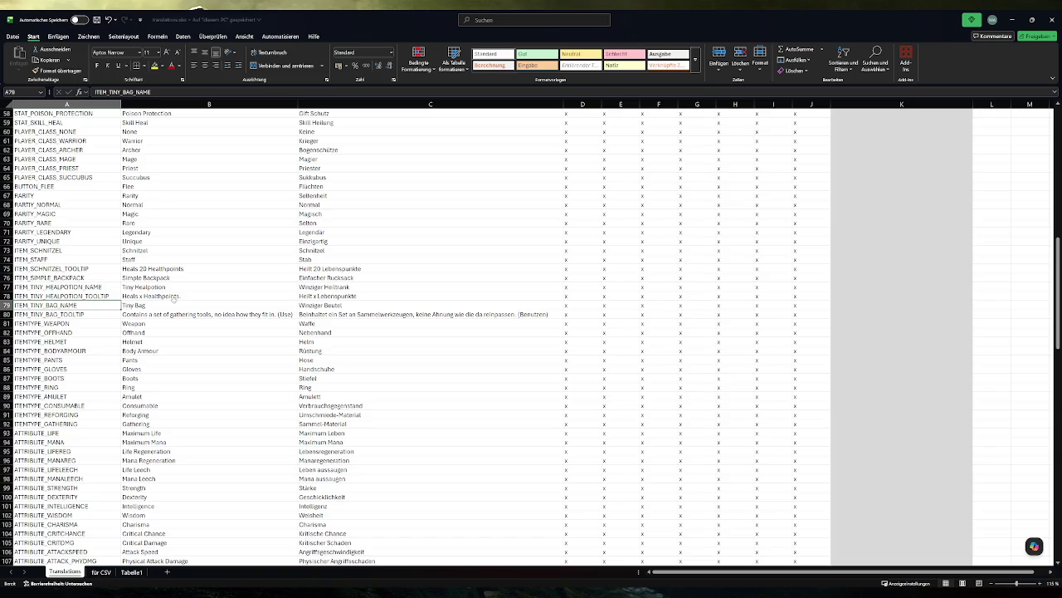
key("alt+Tab")
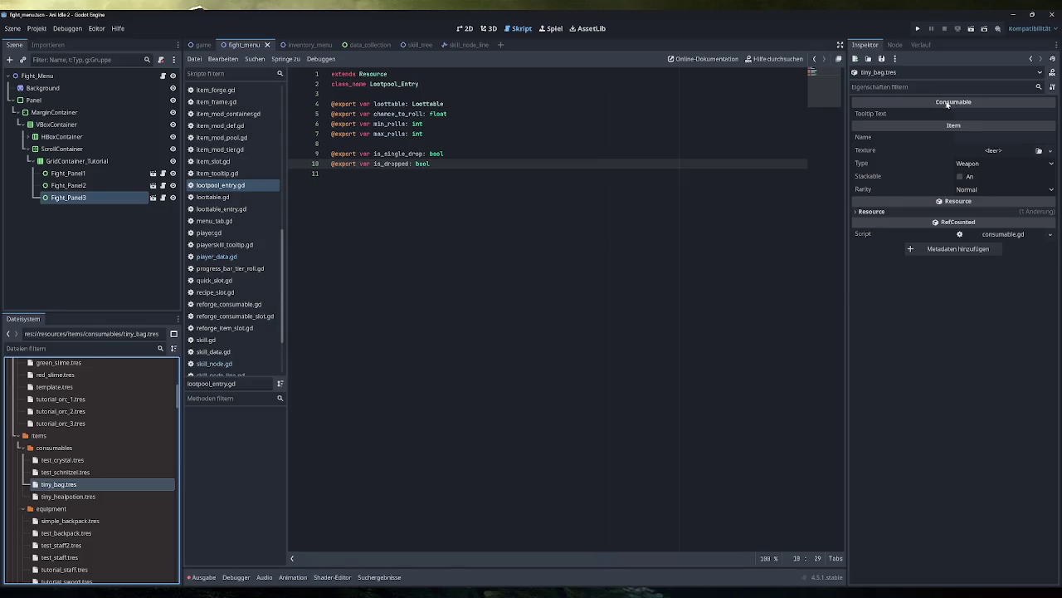
Set tiny_bag's Name to ITEM_TINY_BAG_NAME and Tooltip Text to ITEM_TINY_BAG_TOOLTIP.
left_click(1000, 137)
key("ctrl+v")
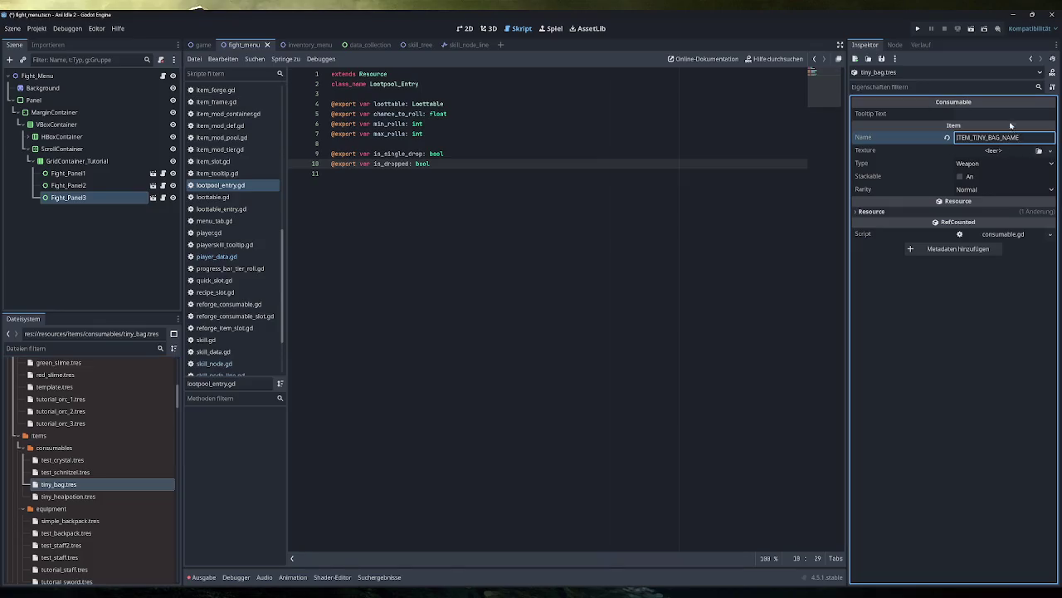
left_click(1004, 114)
key("ctrl+v")
key("BackSpace")
key("BackSpace")
key("BackSpace")
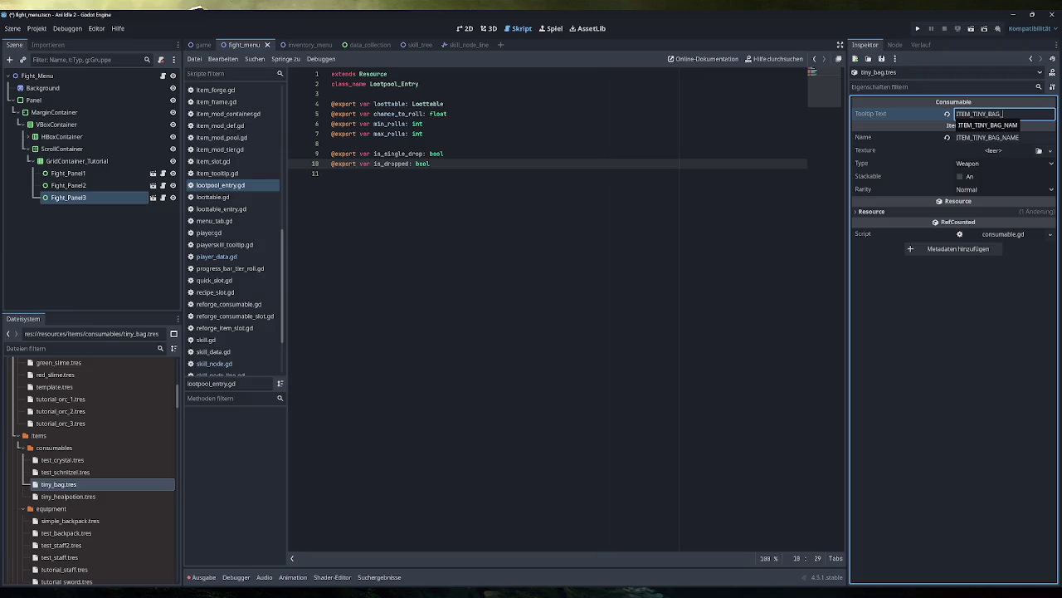
type("TOOLTIP")
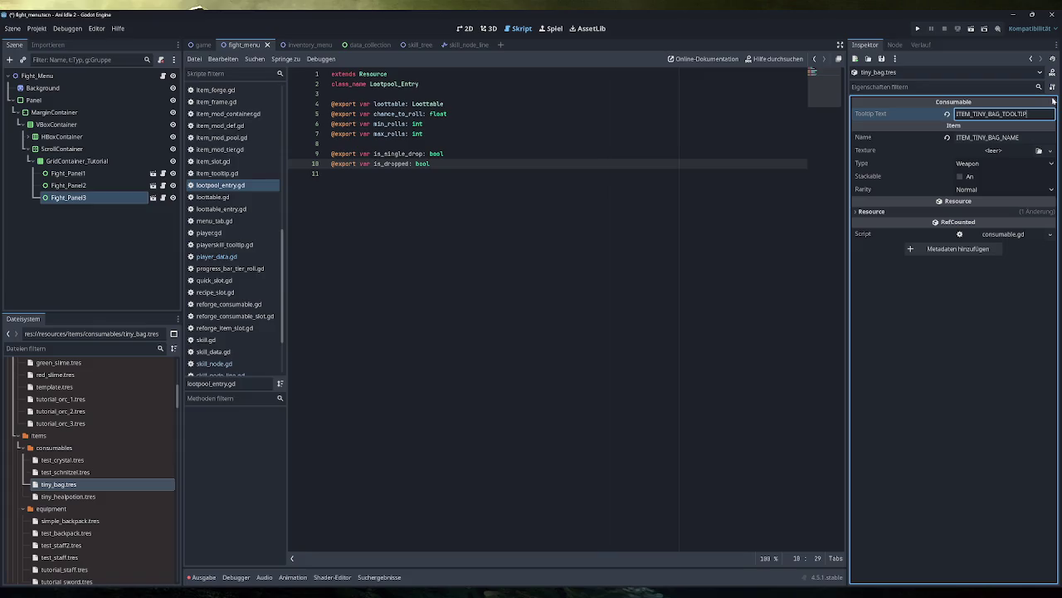
Give the item a new AtlasTexture using the placeholder checker image as its atlas.
left_click(1051, 150)
left_click(1007, 180)
left_click(1010, 154)
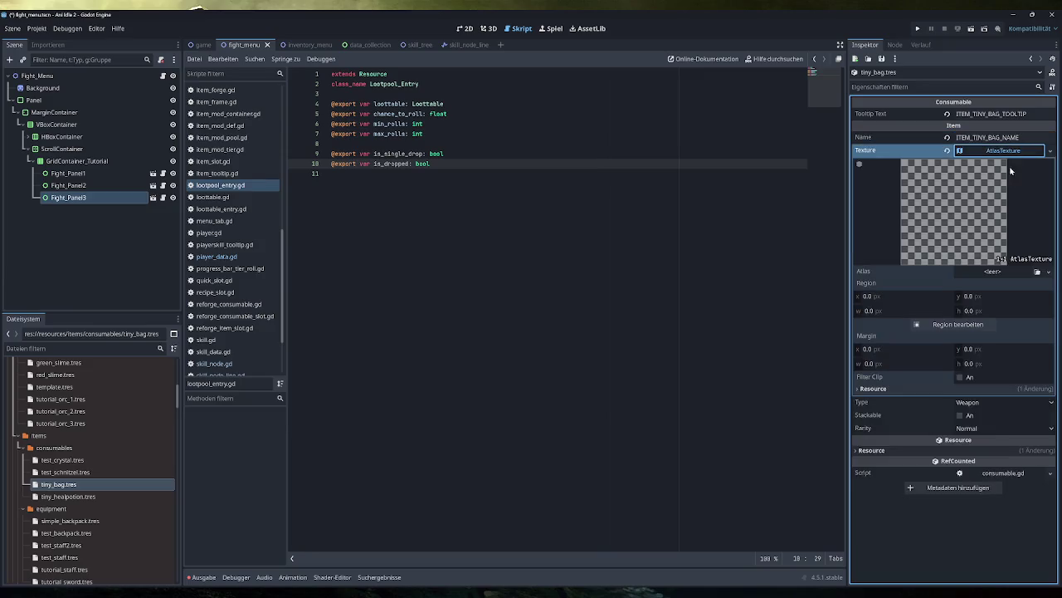
left_click(995, 273)
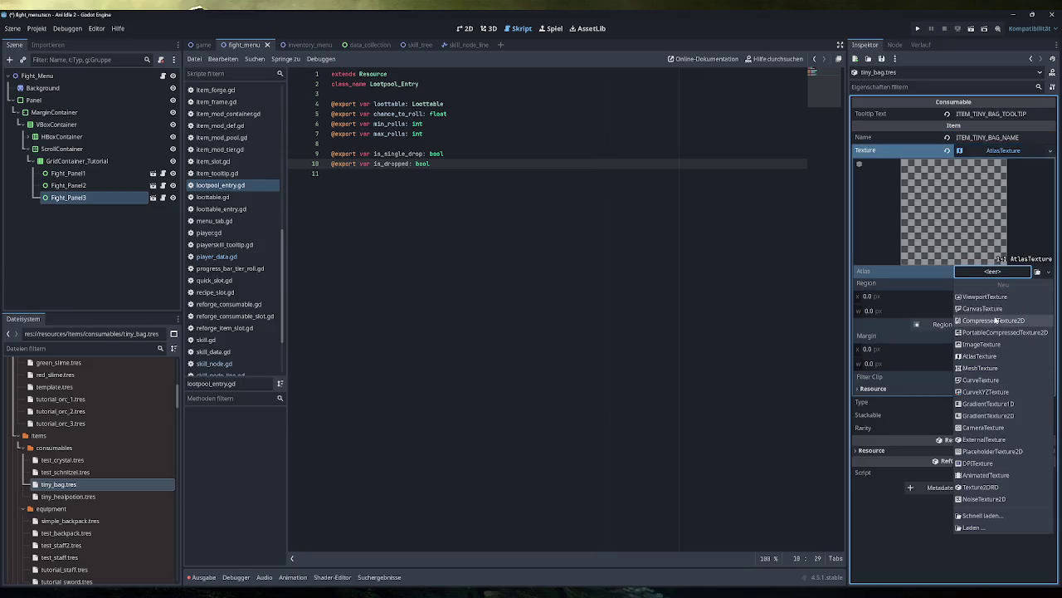
left_click(976, 516)
double_click(415, 218)
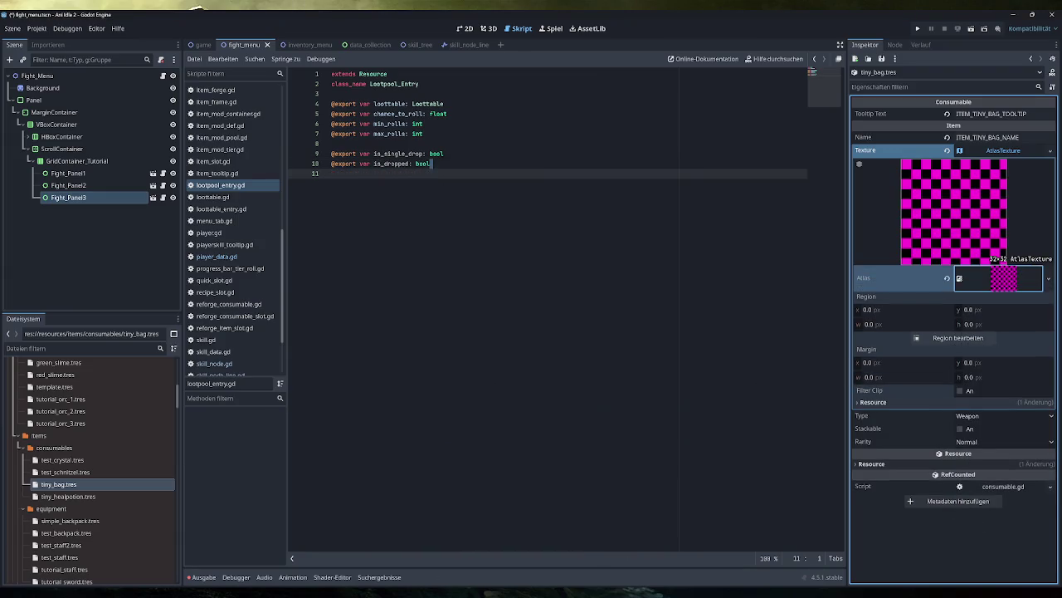
key("alt+Tab")
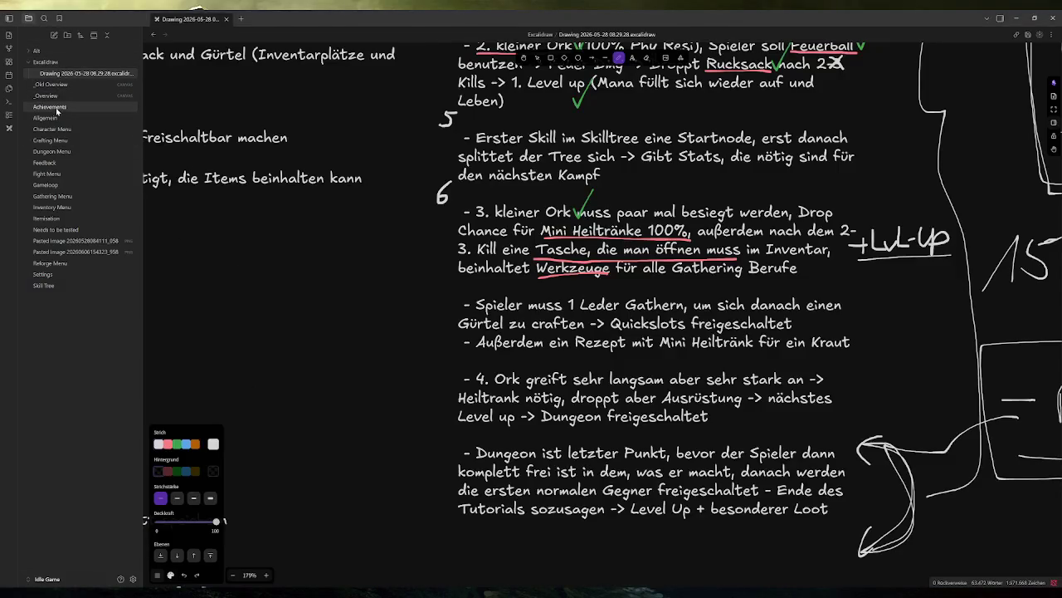
Add 'Tiny Healpotion' and 'Tiny Bag' checklist items after SkillNode1 on the _Overview Allgemein card.
left_click(46, 95)
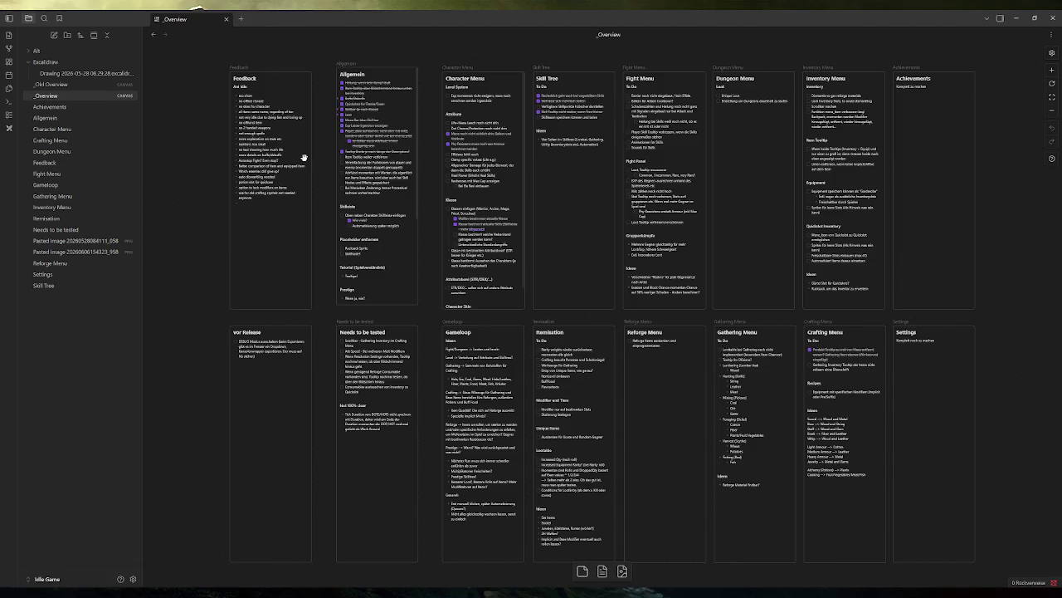
scroll(292, 204, "up", 5)
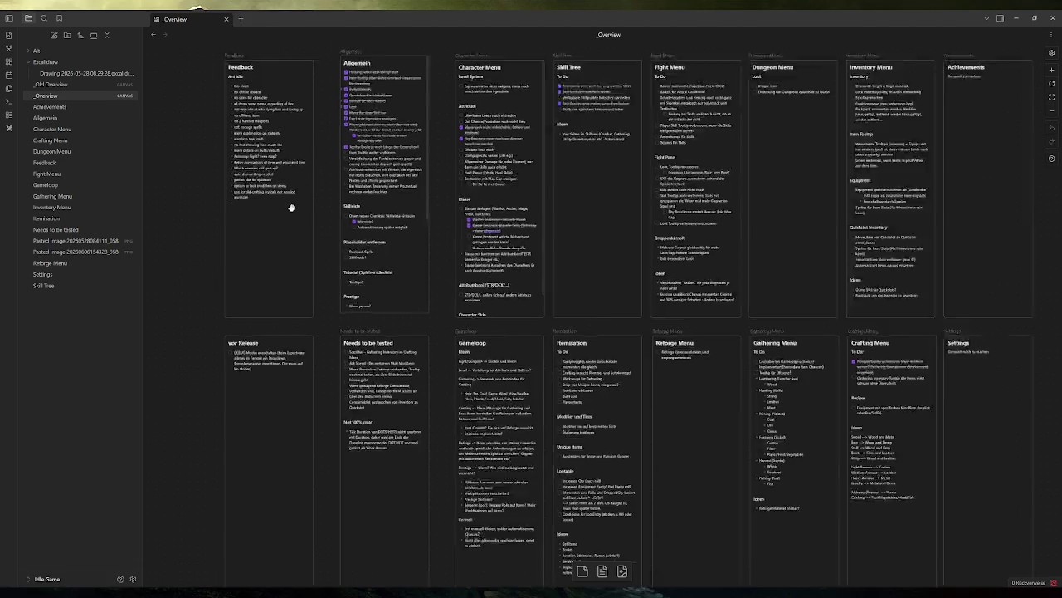
double_click(519, 343)
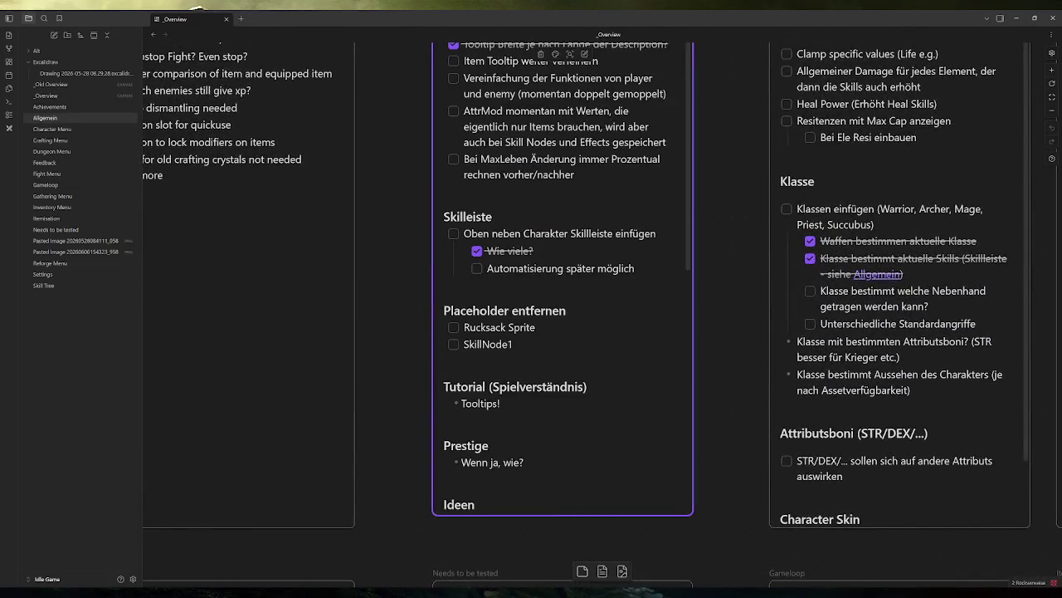
key("Return")
type("Mi")
key("BackSpace")
key("BackSpace")
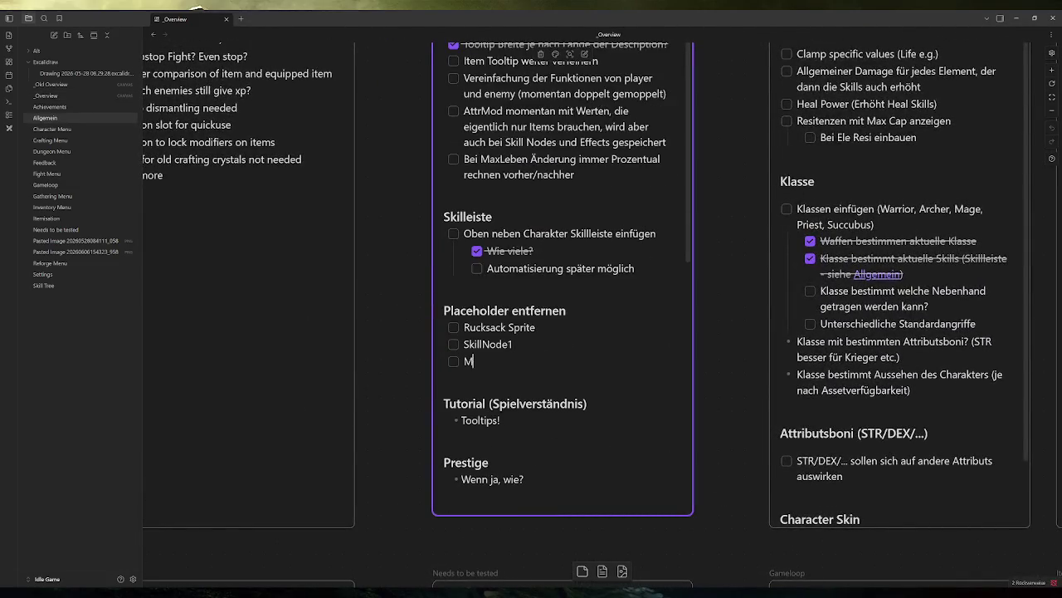
type("Tiny Healpotion")
key("Return")
type("Tiny Bag")
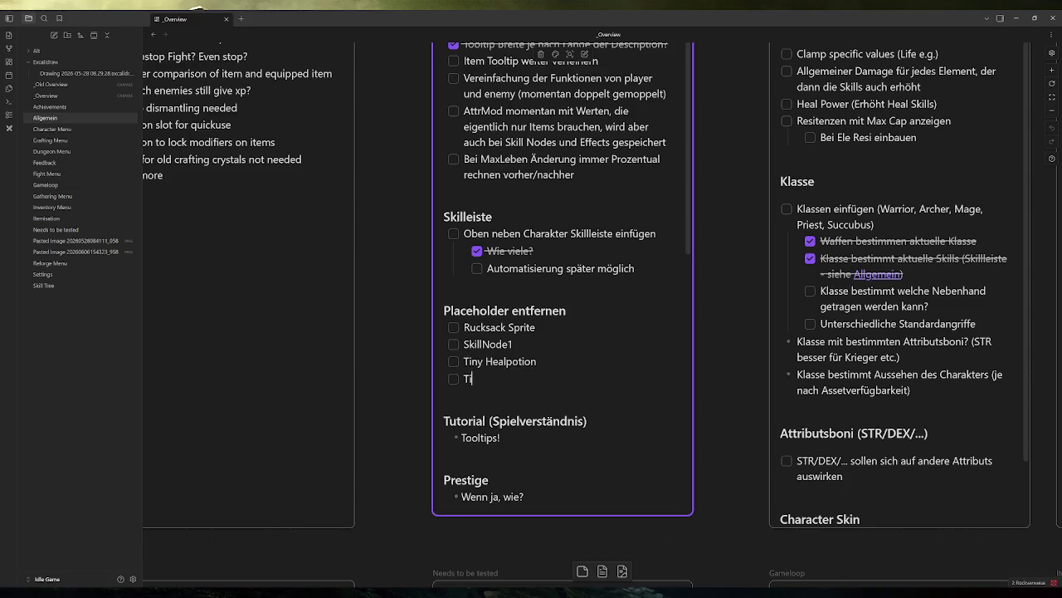
left_click(395, 299)
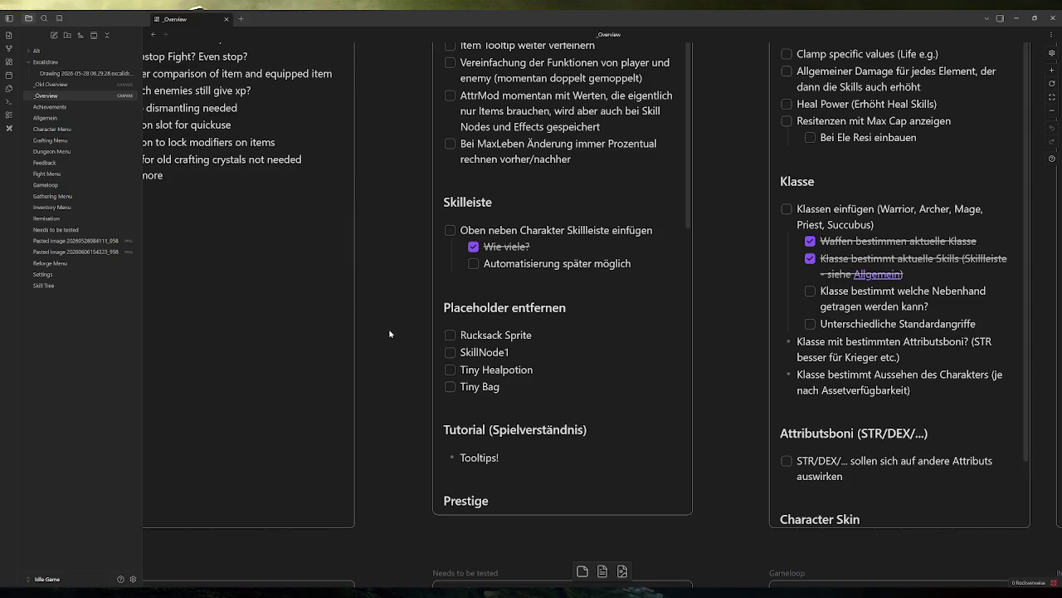
left_click(75, 66)
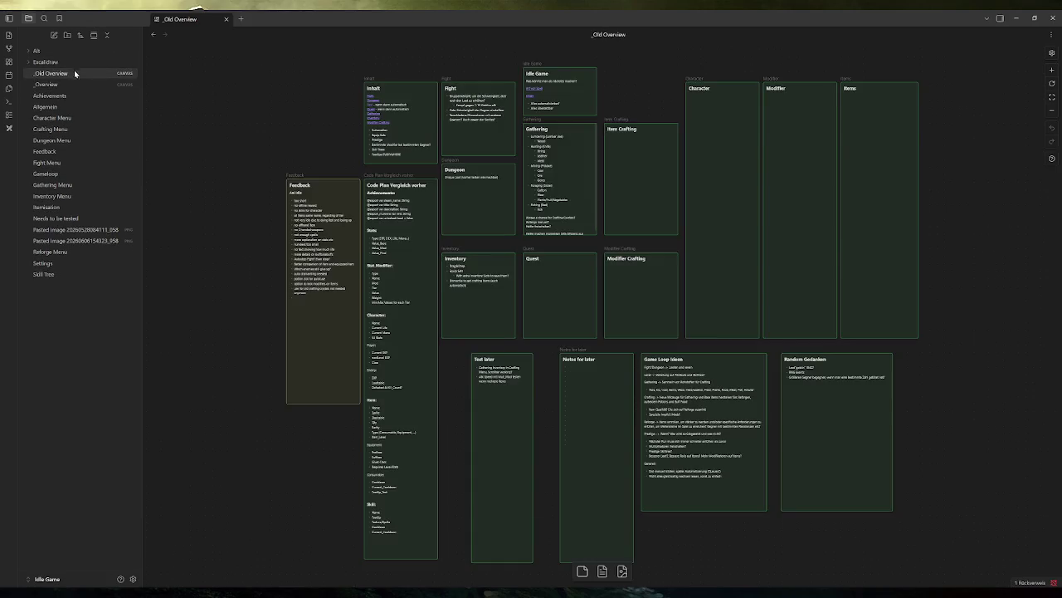
Open the Excalidraw planning drawing and zoom and pan to the tutorial orc loot notes.
left_click(75, 73)
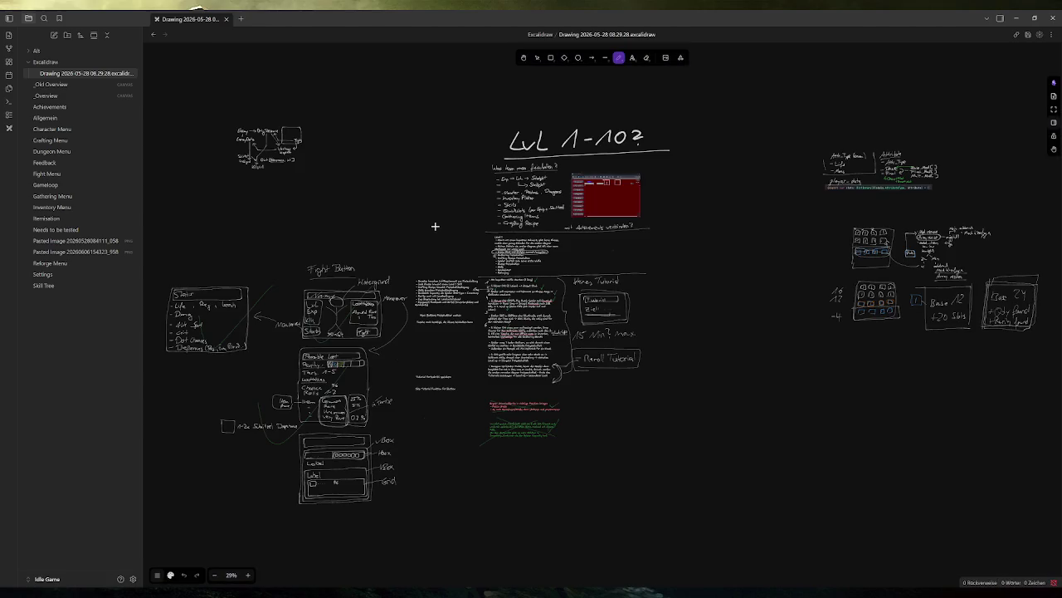
scroll(519, 340, "up", 5)
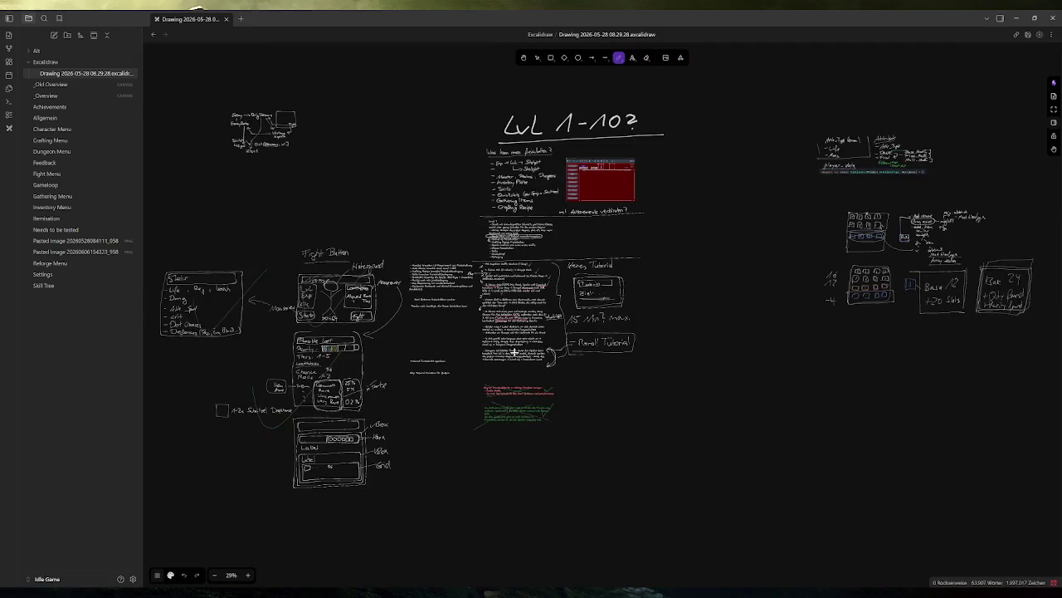
scroll(491, 360, "up", 6)
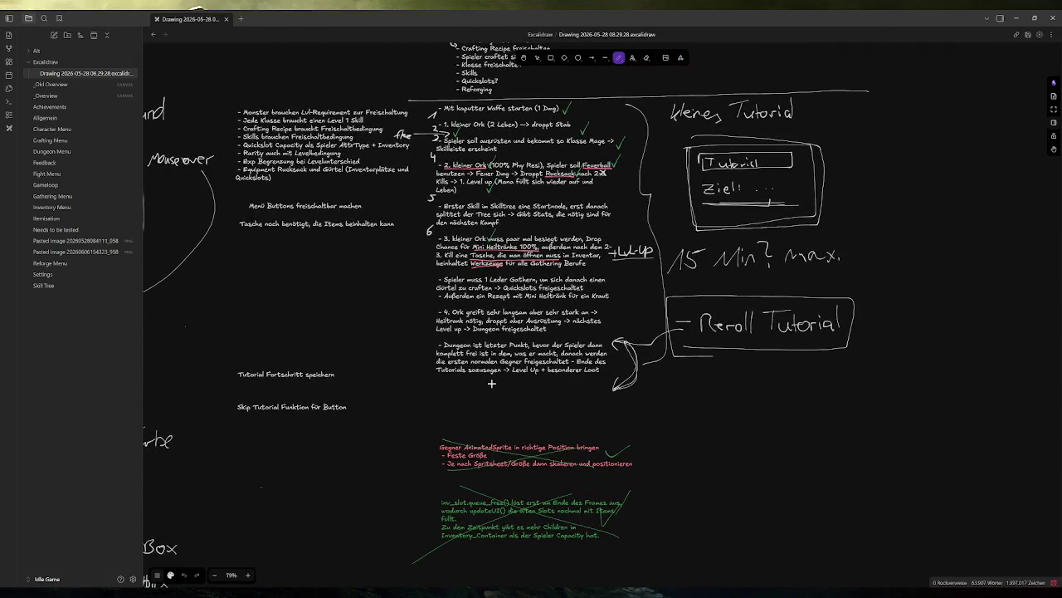
scroll(440, 249, "up", 4)
left_click_drag(439, 248, 493, 321)
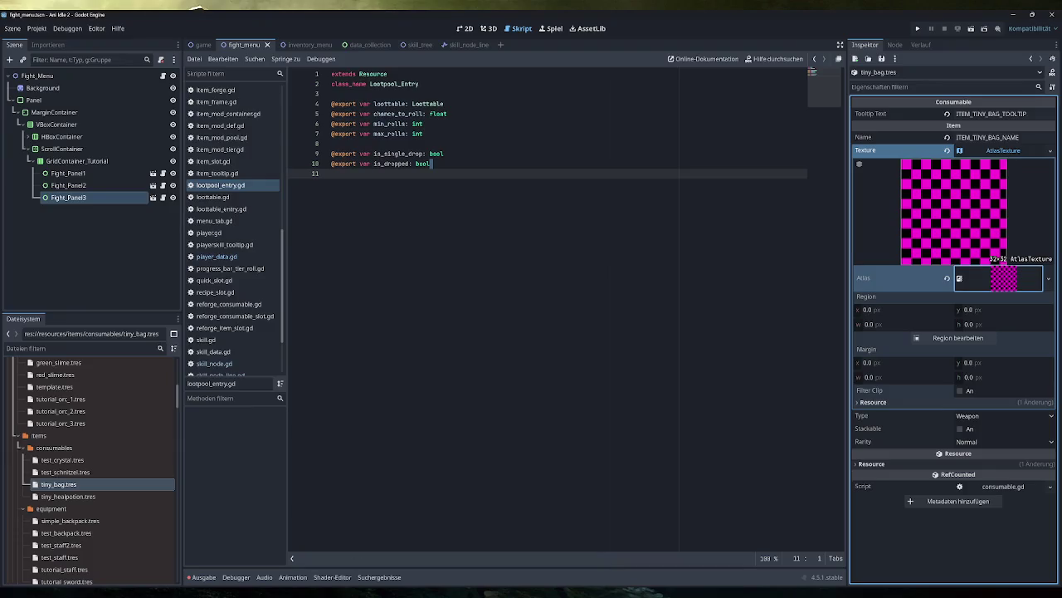
Change tiny_bag.tres's item Type from Weapon to Consumable and save.
left_click(75, 488)
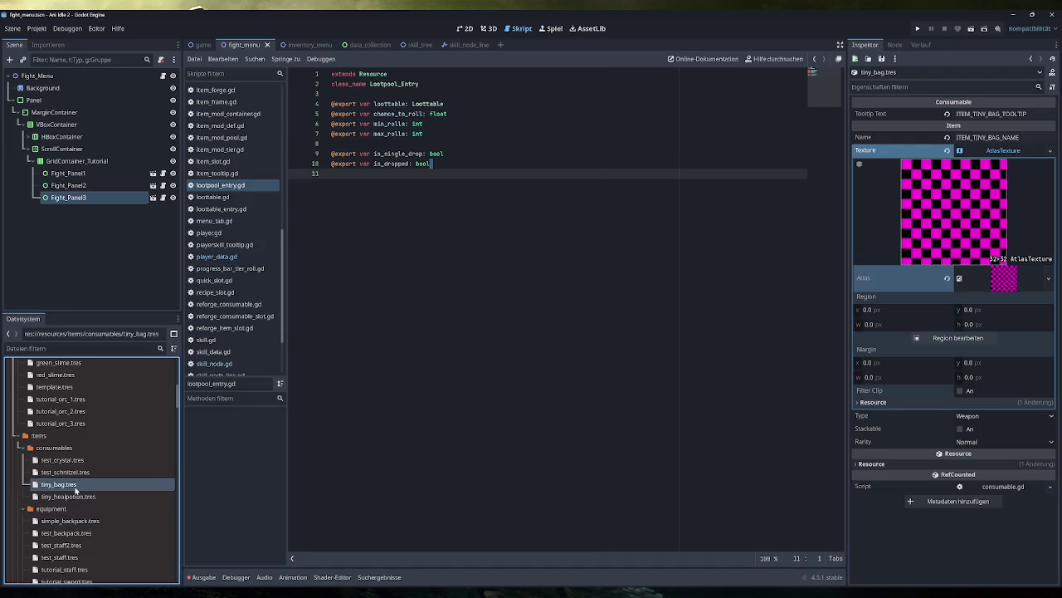
left_click(996, 138)
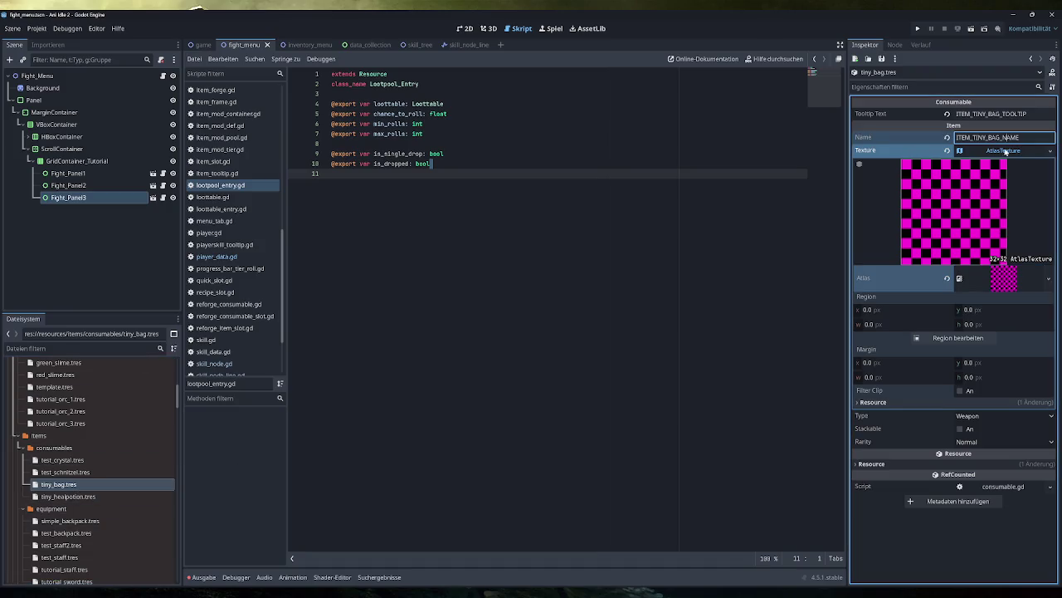
left_click(1006, 151)
left_click(988, 164)
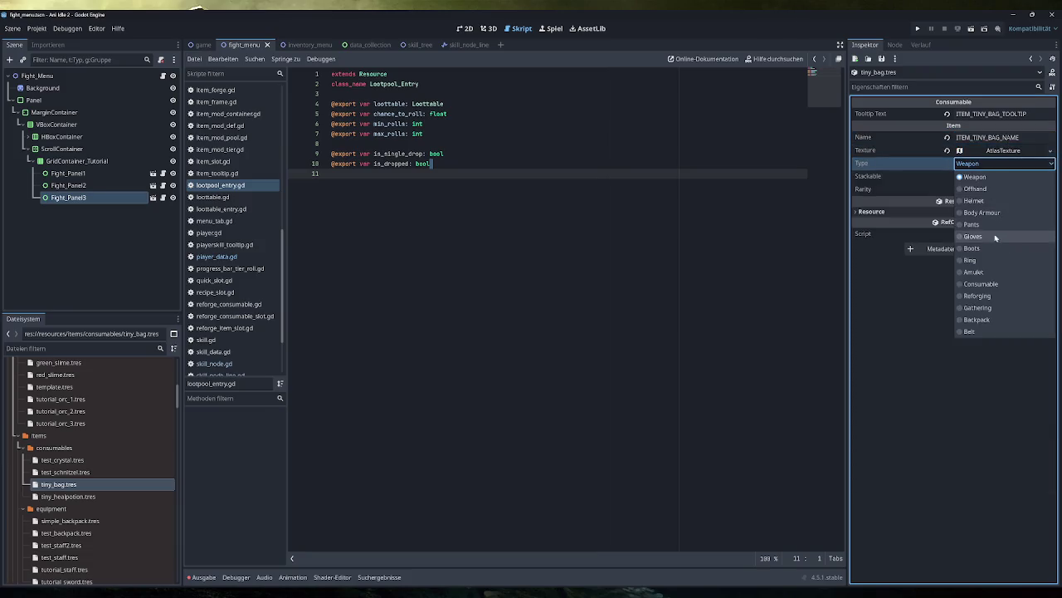
left_click(984, 286)
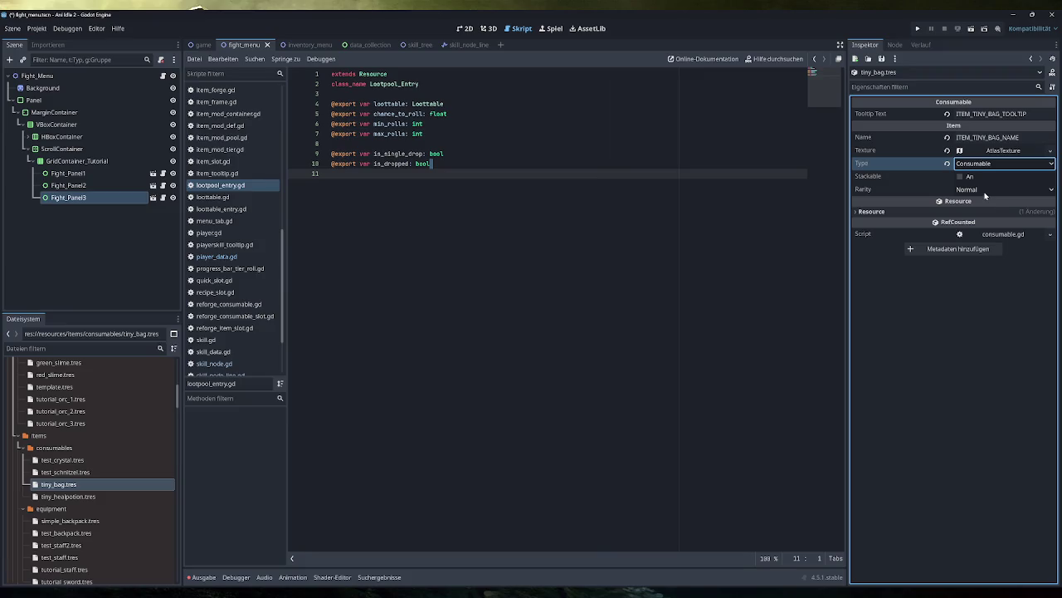
key("ctrl+s")
scroll(90, 484, "up", 3)
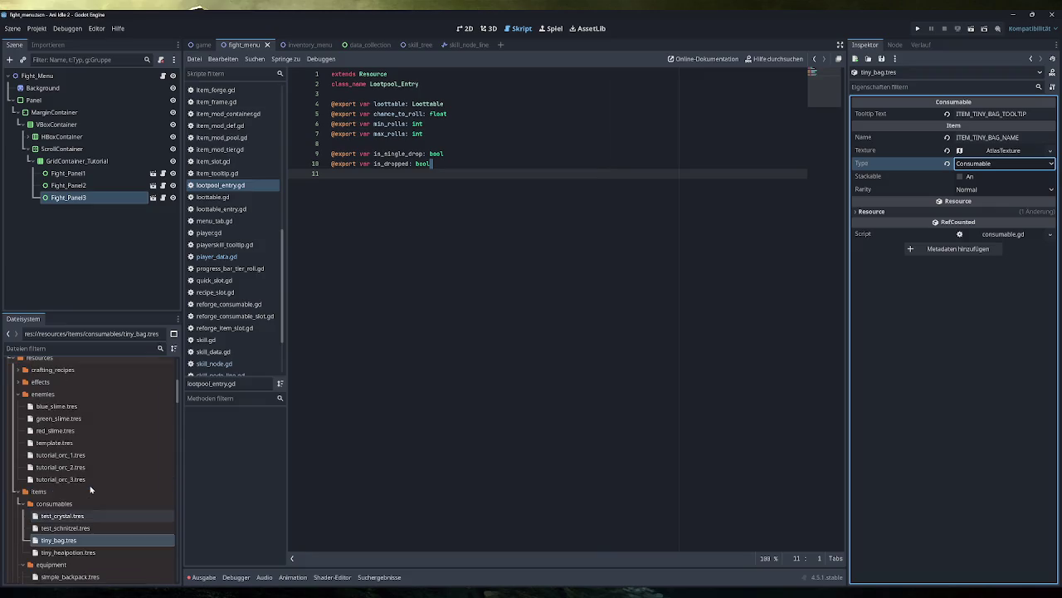
scroll(90, 490, "up", 1)
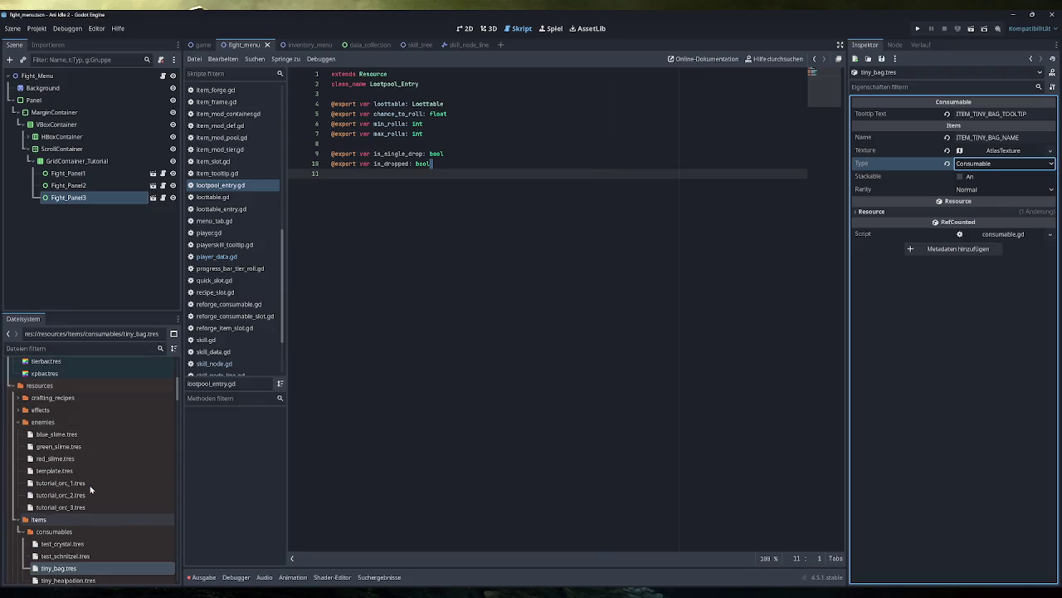
scroll(90, 488, "up", 3)
scroll(90, 488, "down", 2)
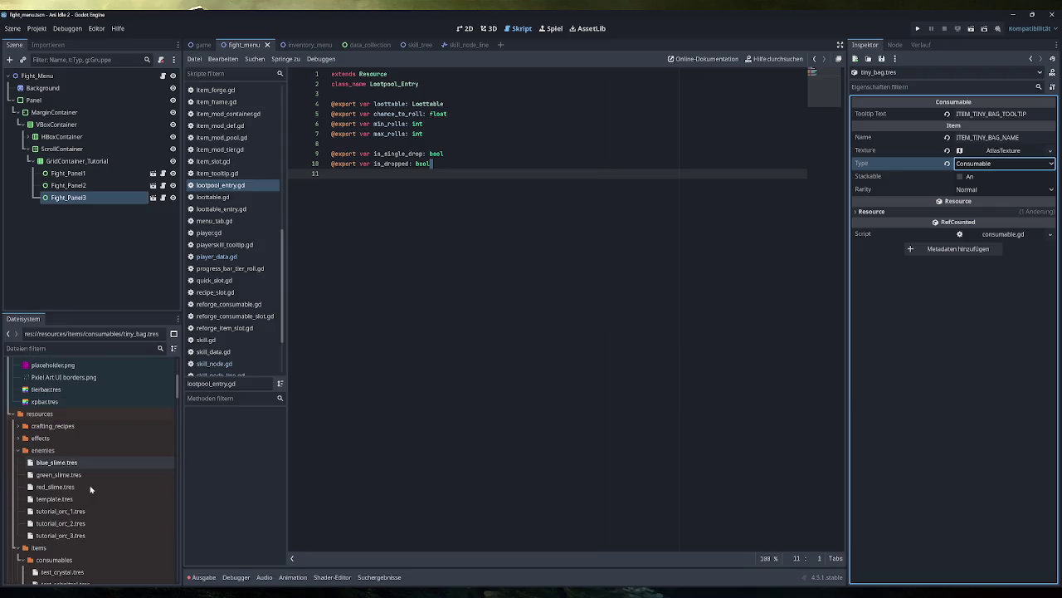
Add a second Lootpool_Entry with a new Loottable to tutorial_orc_3's loot pool.
left_click(60, 535)
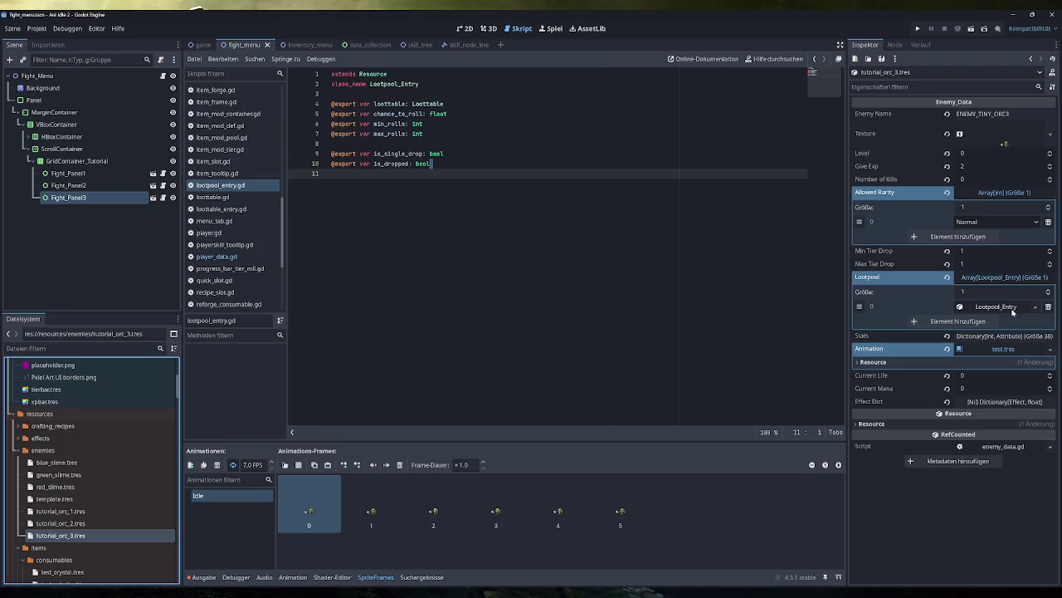
left_click(974, 322)
left_click(992, 323)
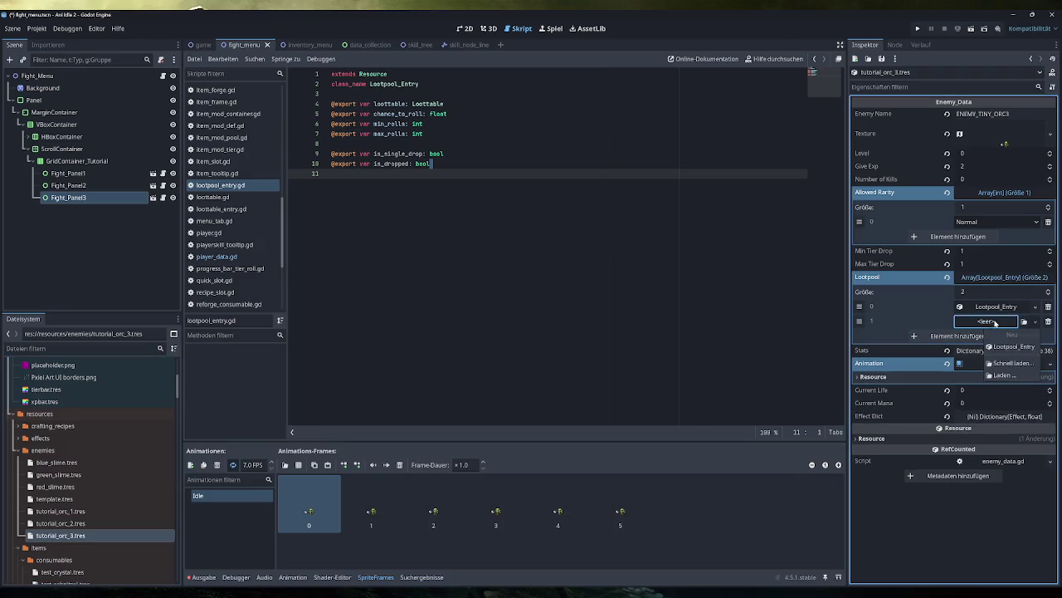
left_click(1001, 342)
right_click(1000, 327)
left_click(1011, 326)
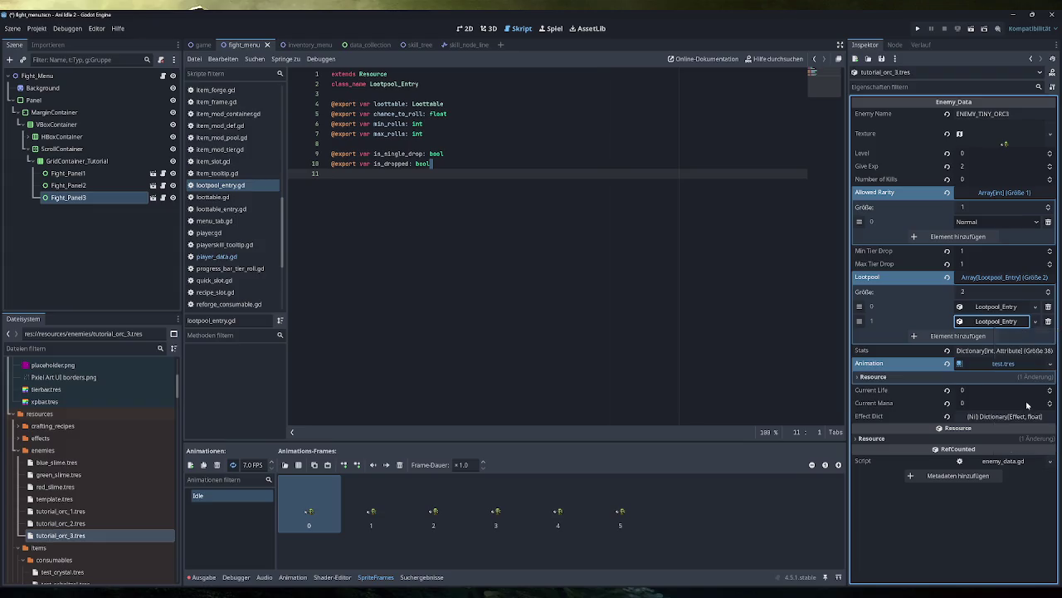
left_click(1011, 325)
left_click(1004, 336)
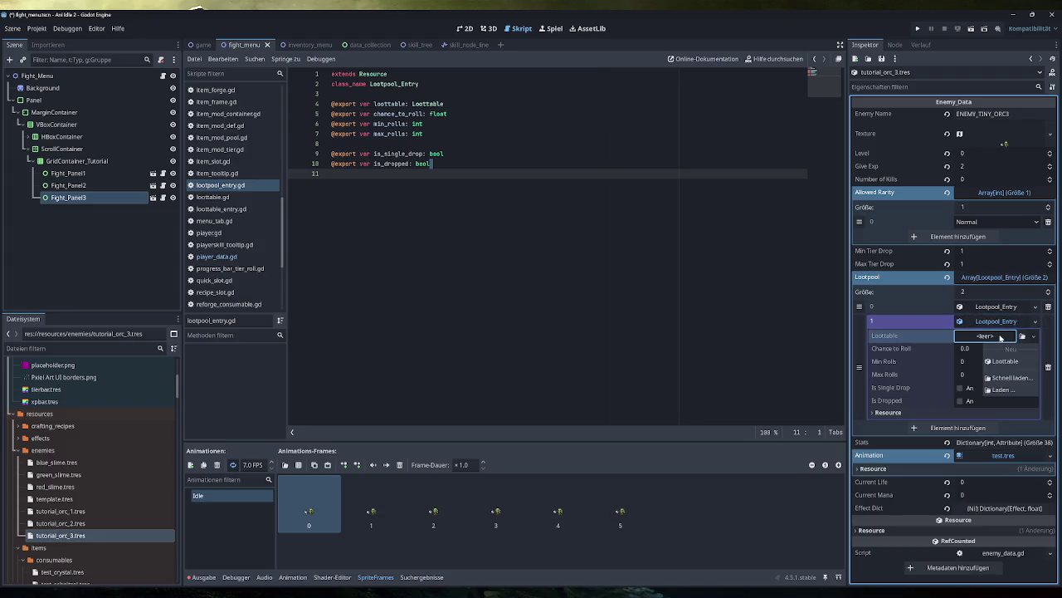
left_click(1010, 363)
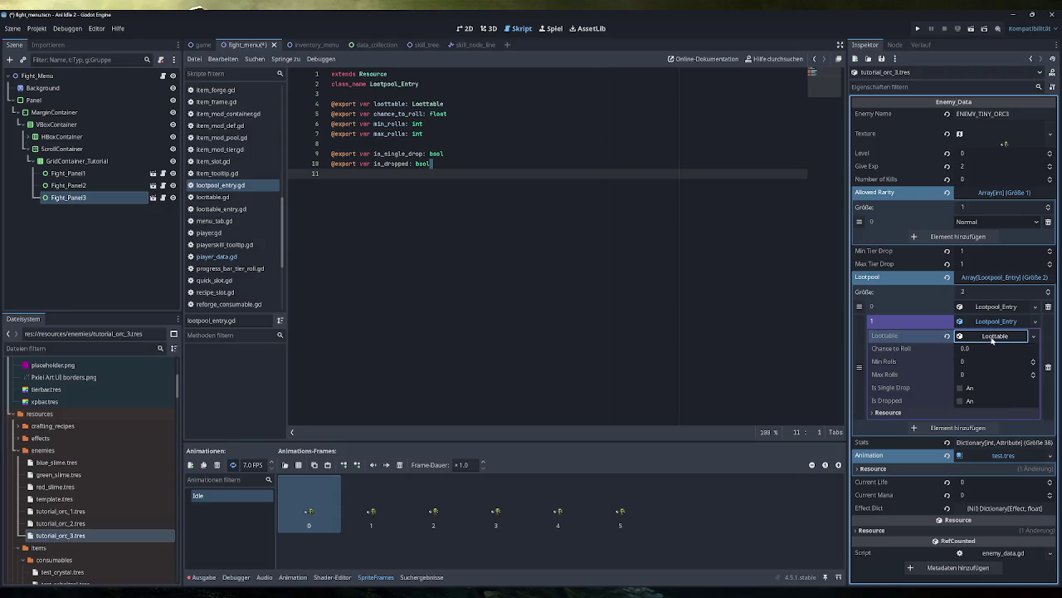
left_click(995, 335)
left_click(983, 366)
Set the entry's Chance to Roll to 35, min and max rolls to 1, and Single Drop on.
left_click(980, 348)
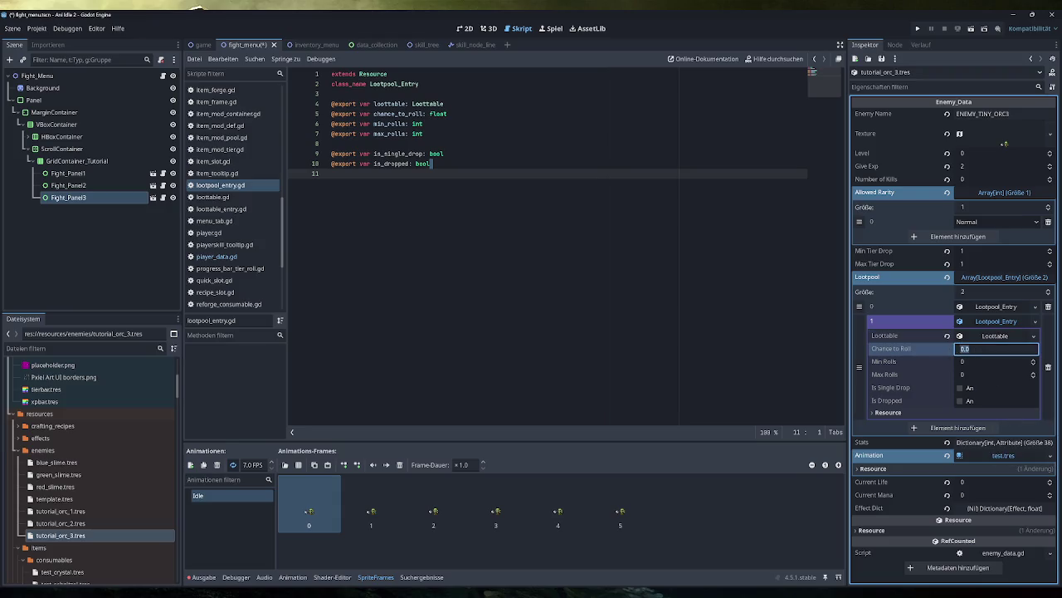
type("35")
left_click(977, 363)
type("1")
left_click(976, 375)
type("1")
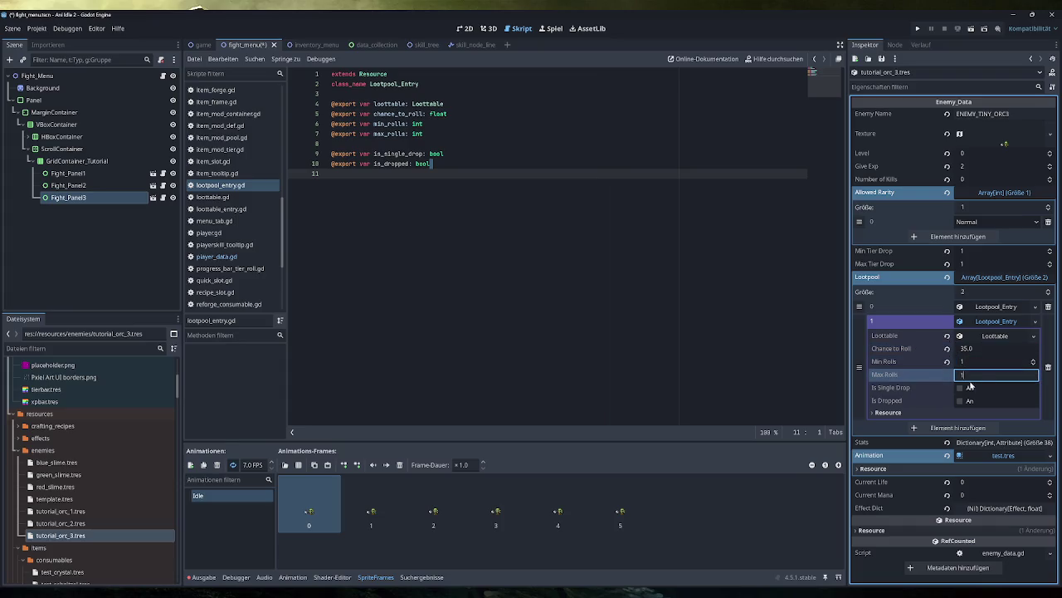
left_click(962, 388)
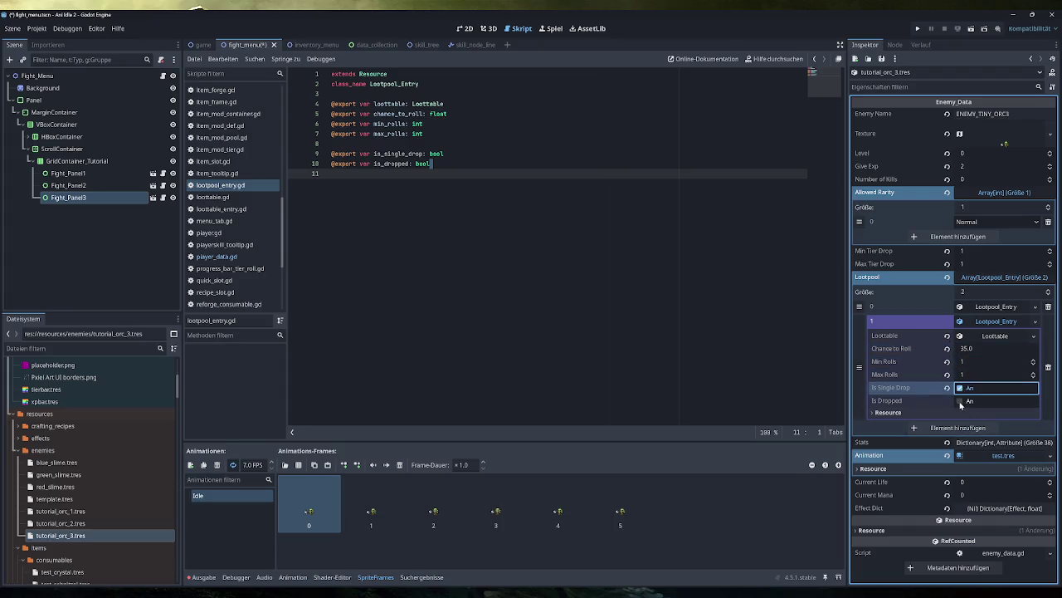
Add a new Loottable_Entry to the Loottable's Entries list.
left_click(1009, 320)
left_click(996, 321)
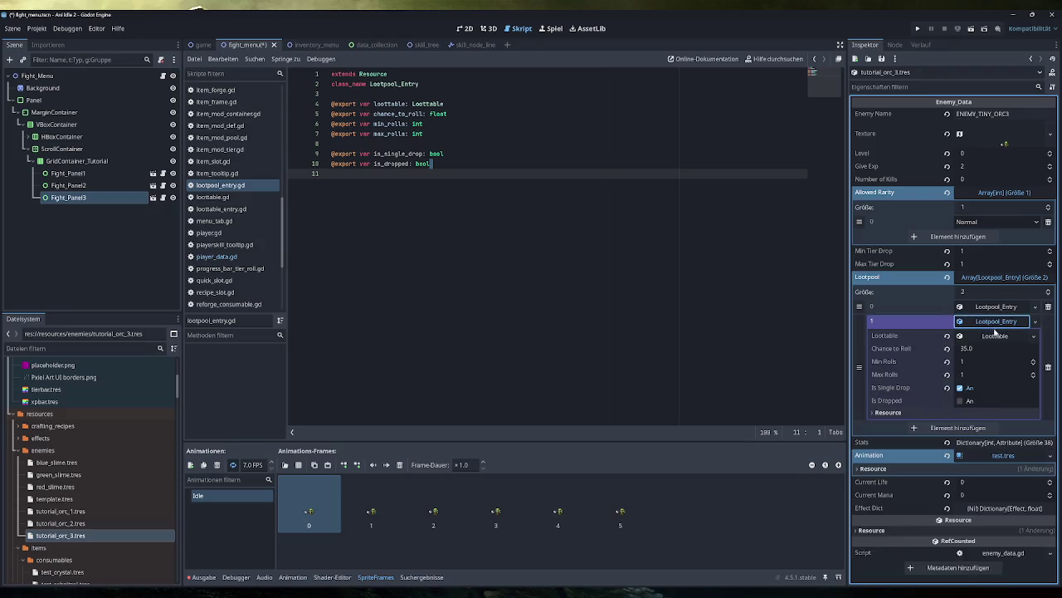
left_click(995, 335)
left_click(988, 350)
left_click(992, 364)
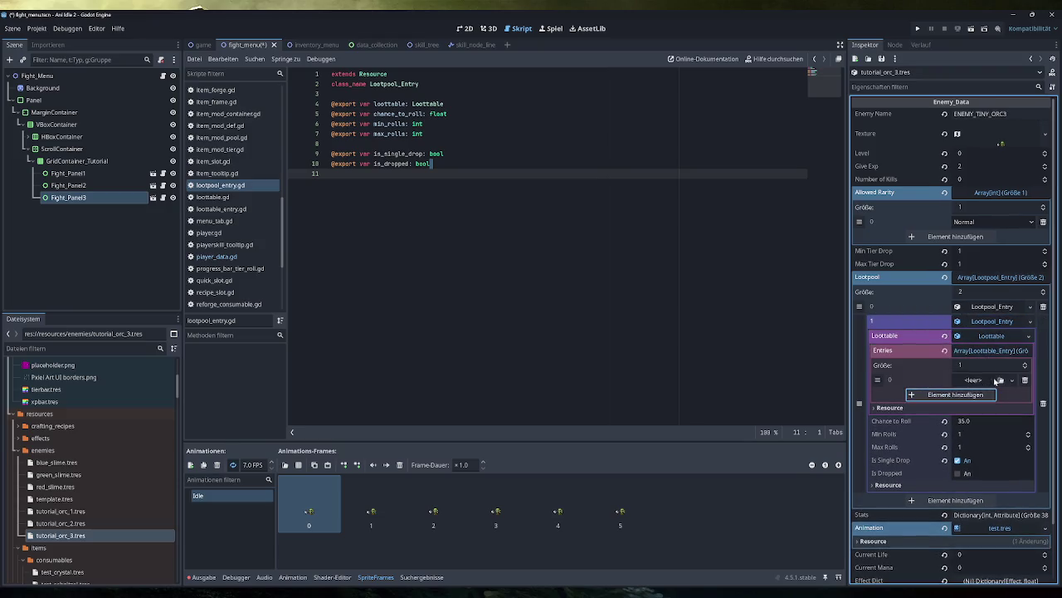
left_click(987, 381)
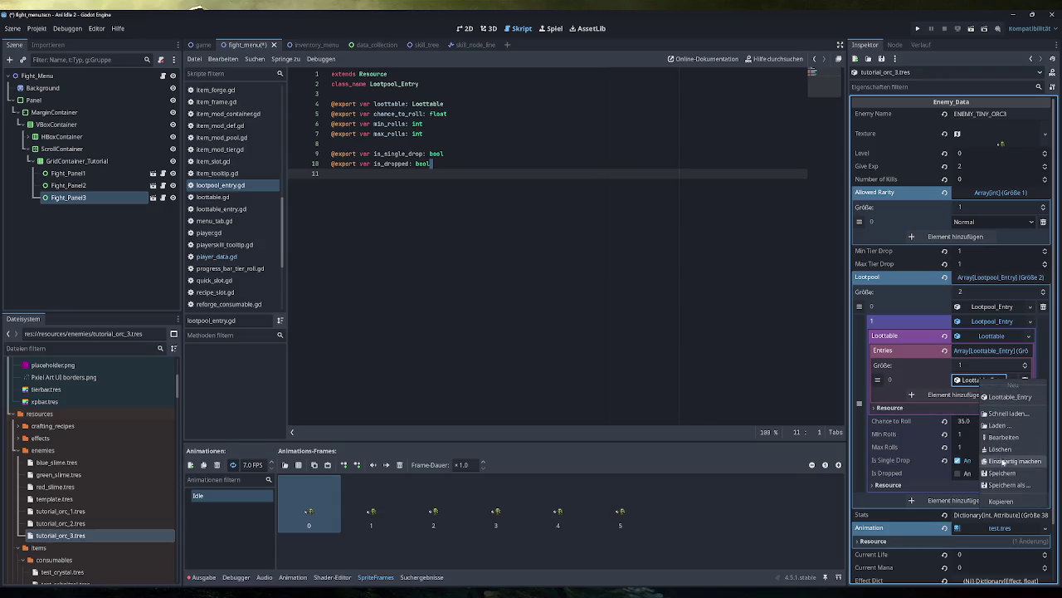
left_click(988, 383)
Quick-load tiny_bag.tres as the Loottable_Entry's dropped item.
left_click(985, 381)
left_click(973, 394)
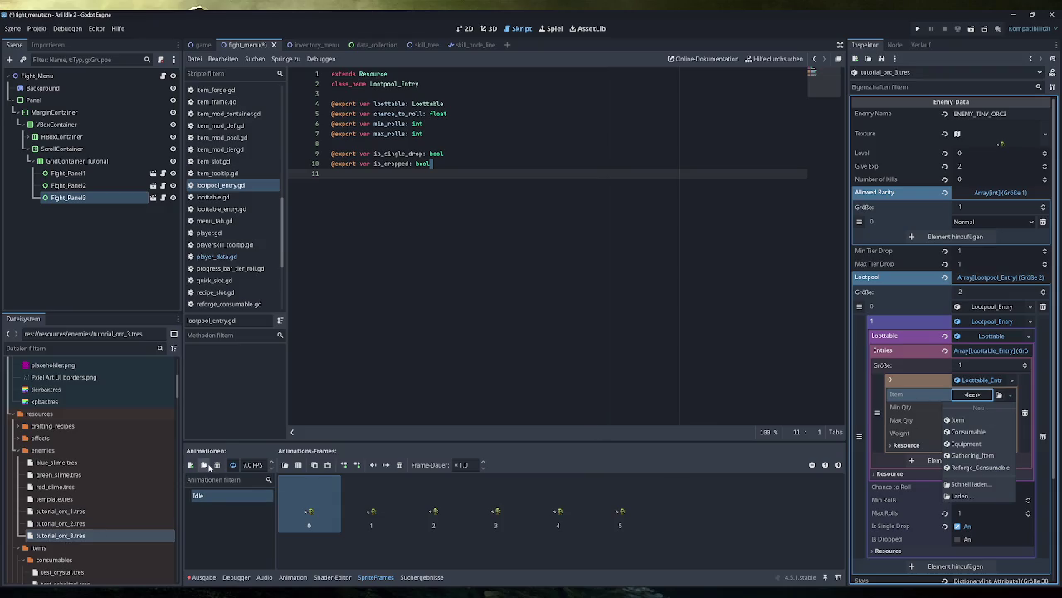
left_click(1011, 397)
left_click(978, 397)
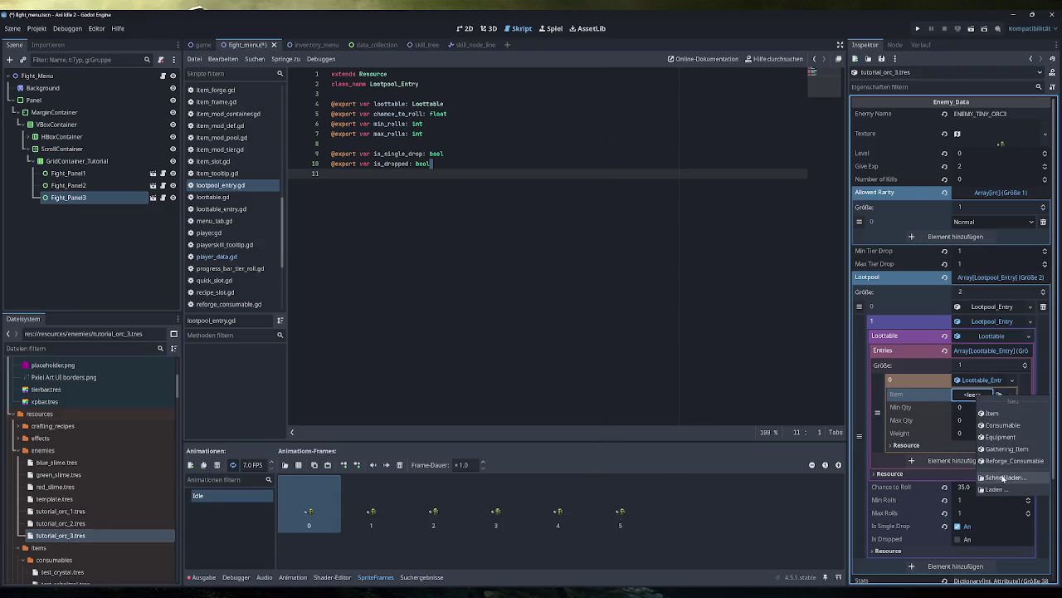
left_click(996, 477)
type("tiny")
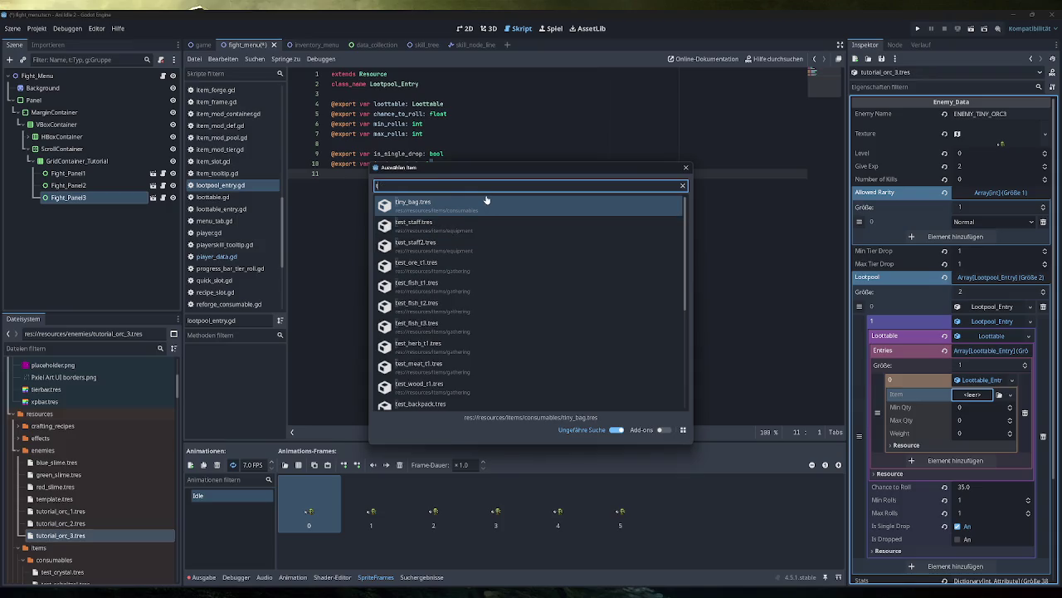
double_click(486, 202)
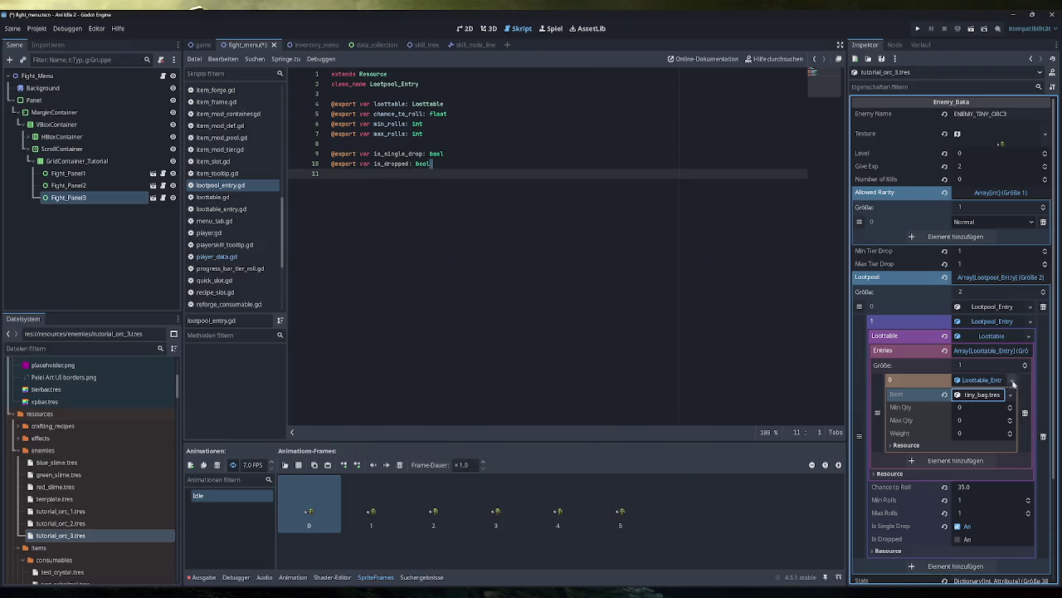
Set quantity 1 to 1 and weight 100, then save tutorial_orc_3.tres.
left_click(1010, 406)
left_click(1011, 419)
left_click(988, 433)
type("100")
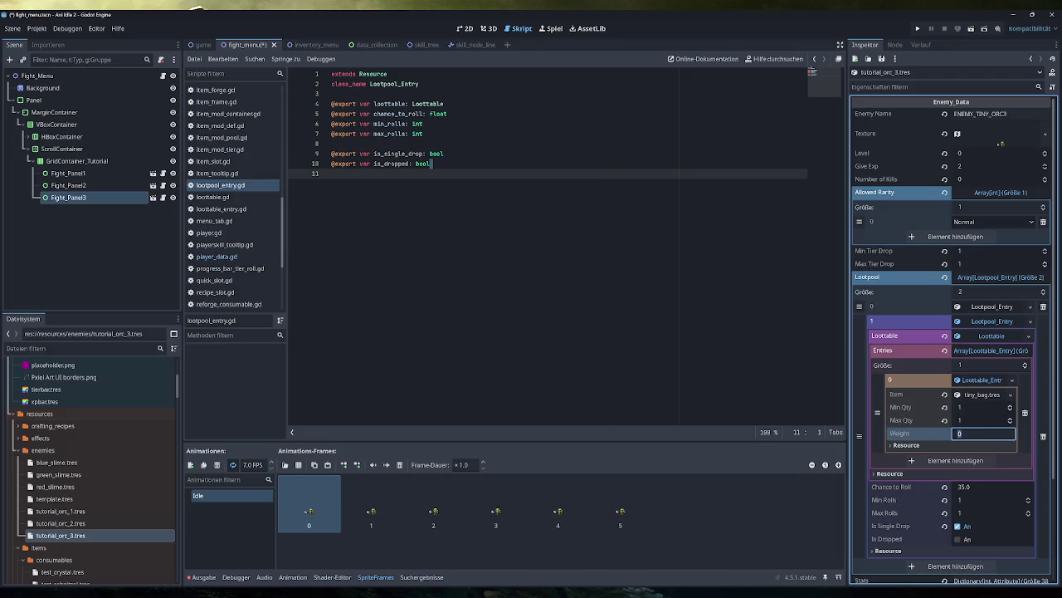
key("ctrl+s")
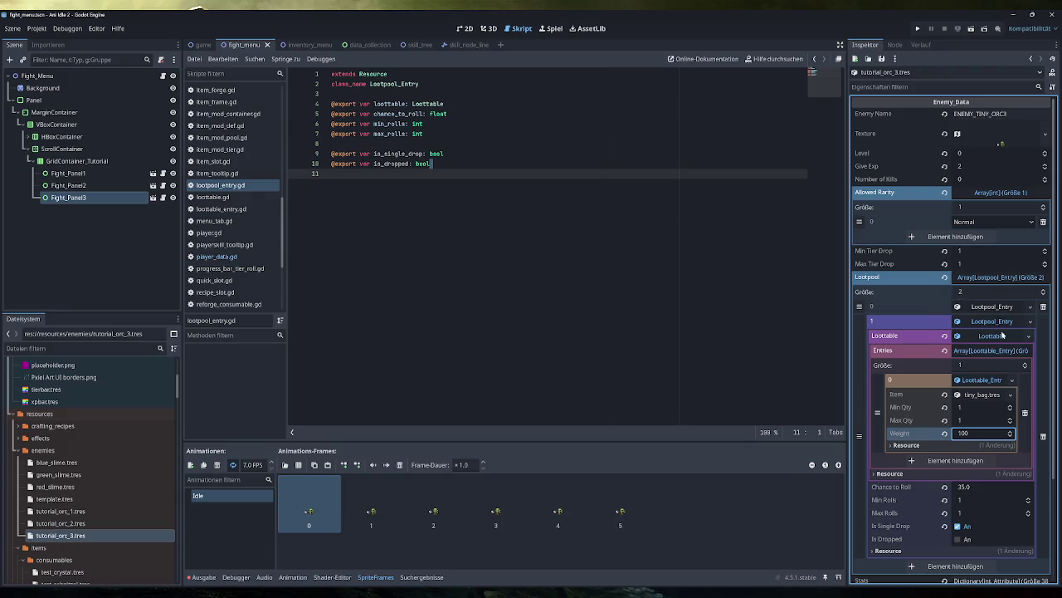
left_click(1007, 352)
left_click(1009, 351)
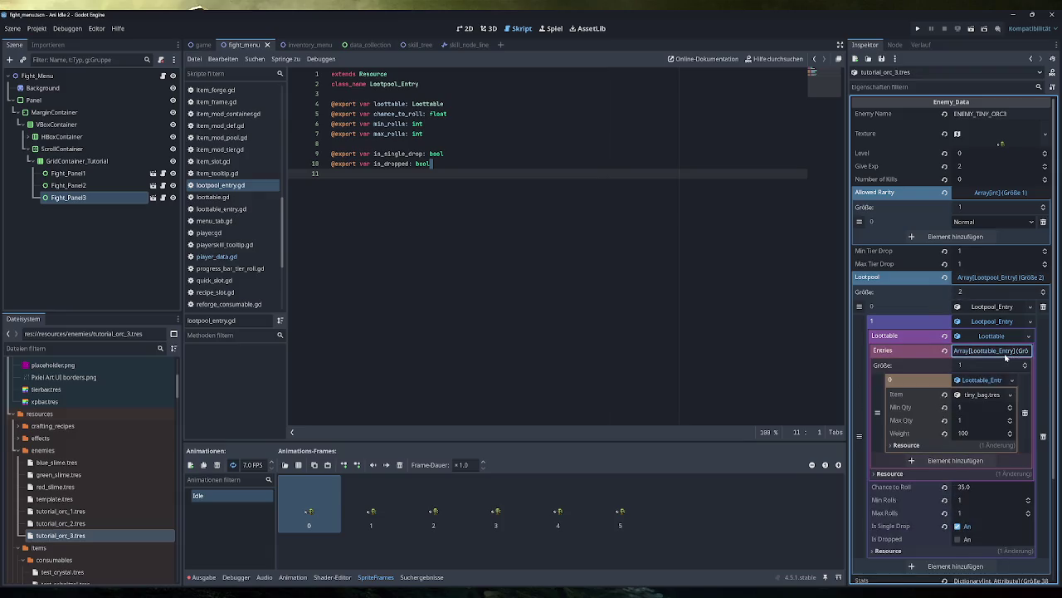
left_click(1009, 352)
left_click(1009, 352)
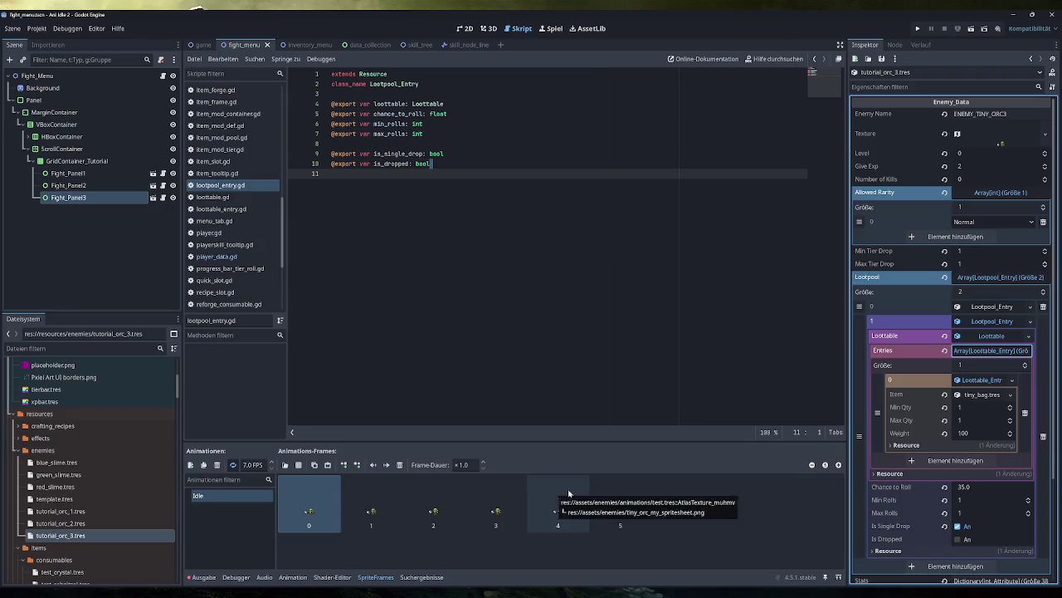
In the planning drawing, undo a stray stroke and add a text note 'Single Drop Funktion'.
mouse_move(309, 594)
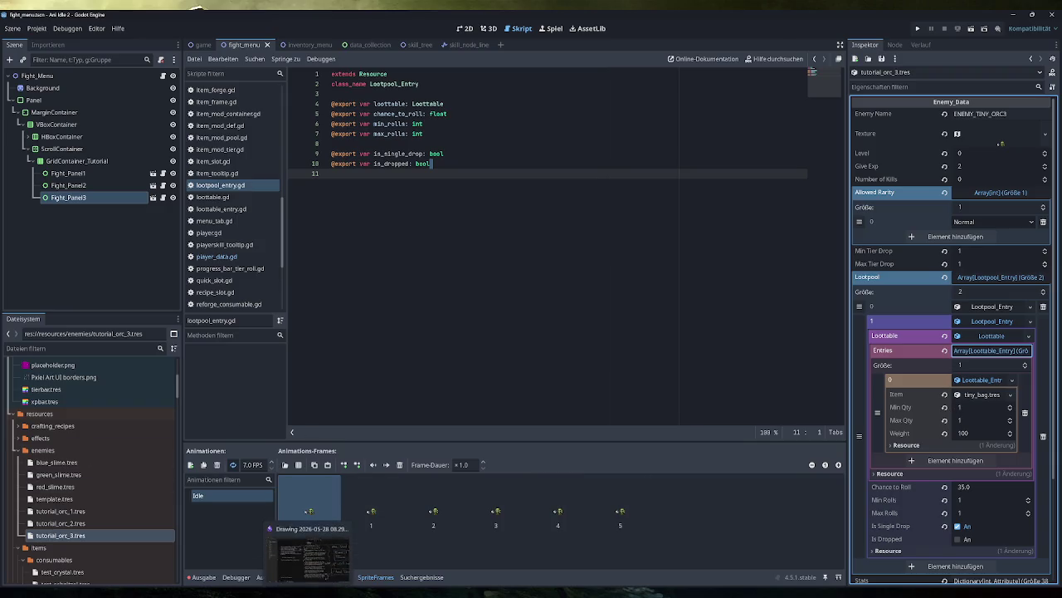
left_click(314, 555)
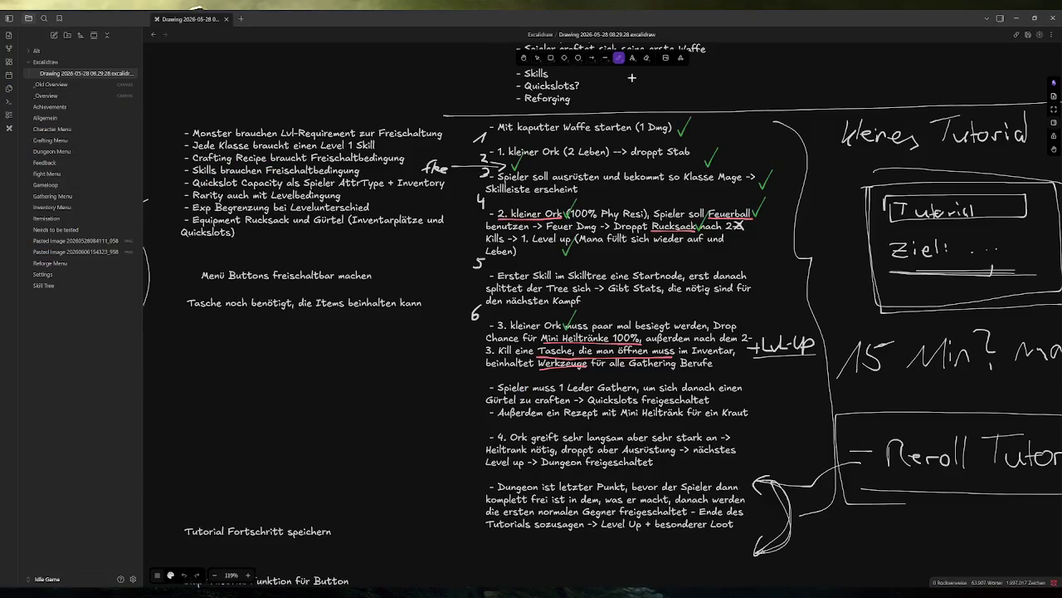
scroll(591, 388, "down", 5)
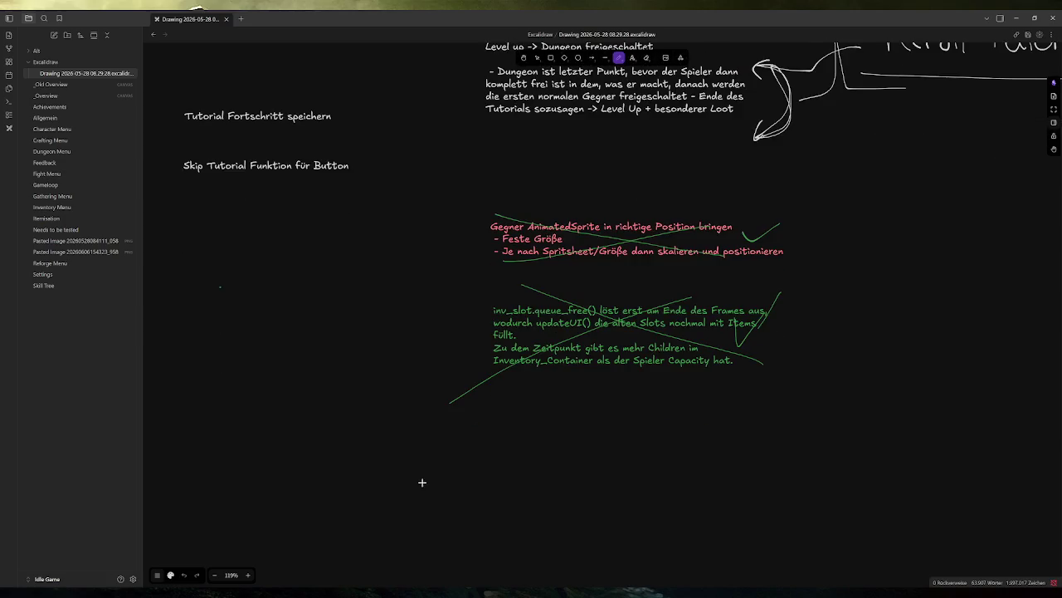
left_click_drag(489, 412, 758, 477)
key("ctrl+z")
left_click(537, 57)
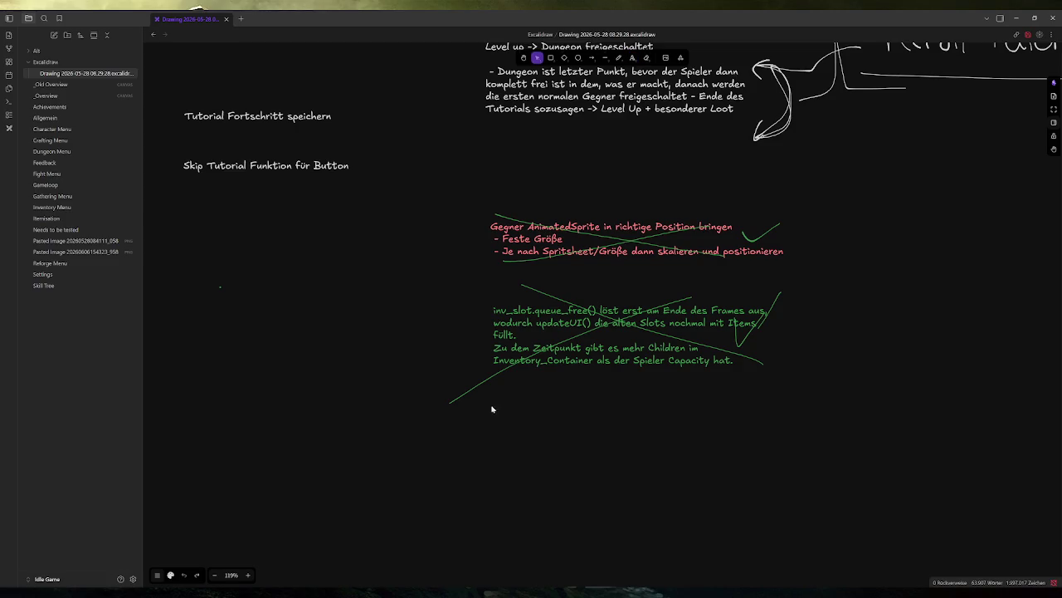
double_click(491, 410)
type("Single Drop Funkti")
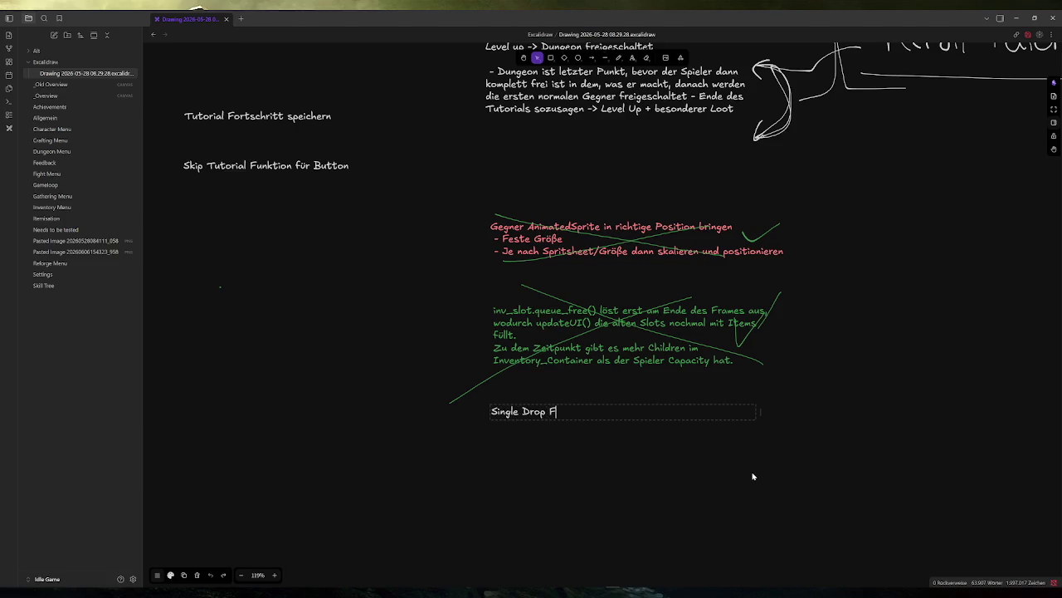
type("on")
Prefix the note with '-' and add the line 'Use bei Tiny Healpotion und Bag'.
key("Home")
type("-")
key("Return")
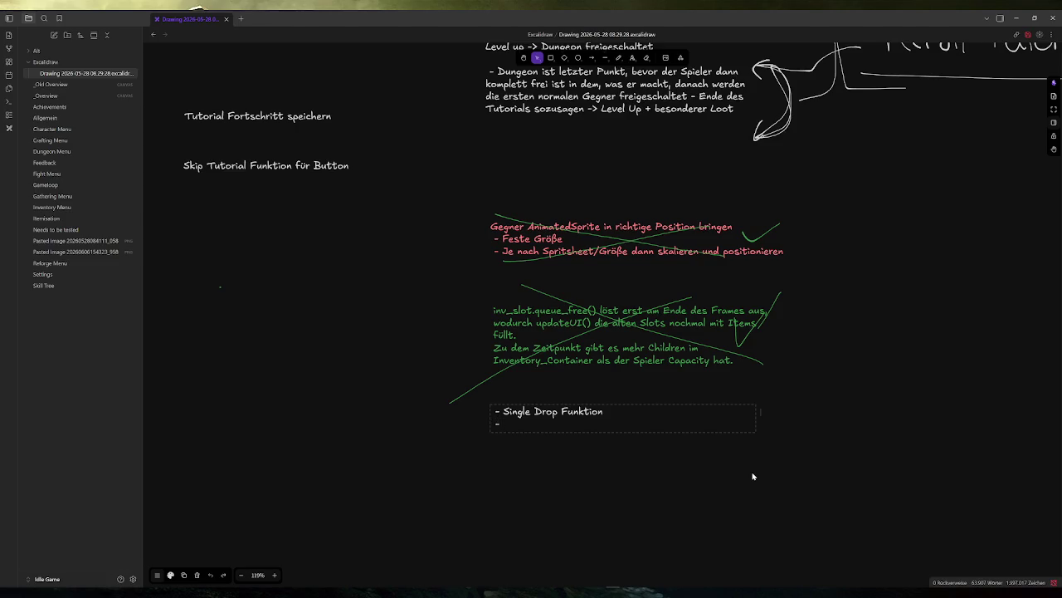
type(" Use bei")
type(" Tiny HEalt")
key("BackSpace")
type("potion und Bag")
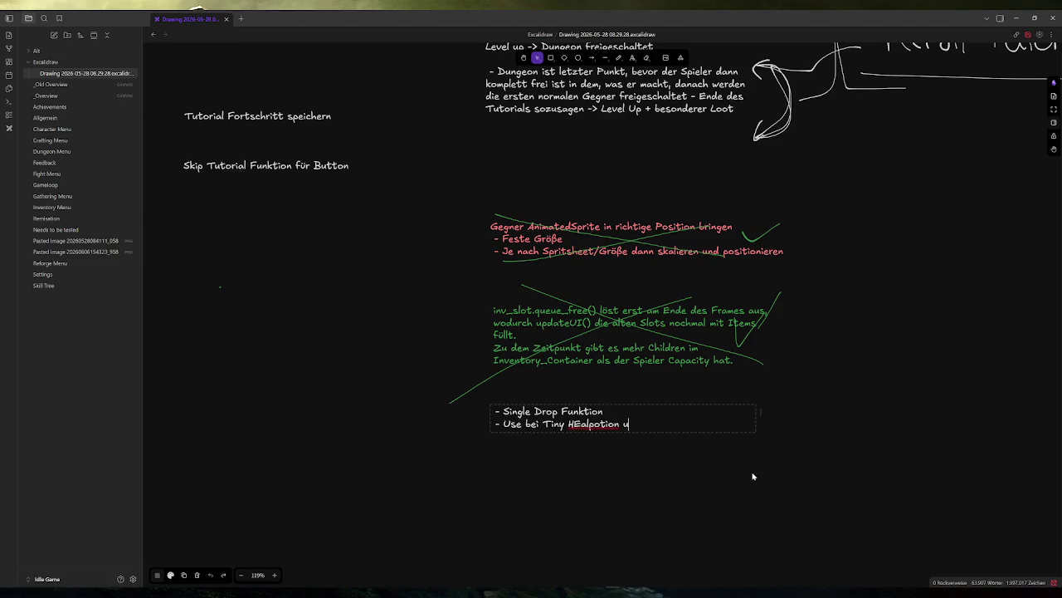
key("Left")
key("Left")
key("Left")
key("BackSpace")
type("e")
Check the two note lines, then return to the Godot editor.
left_click_drag(604, 411, 485, 415)
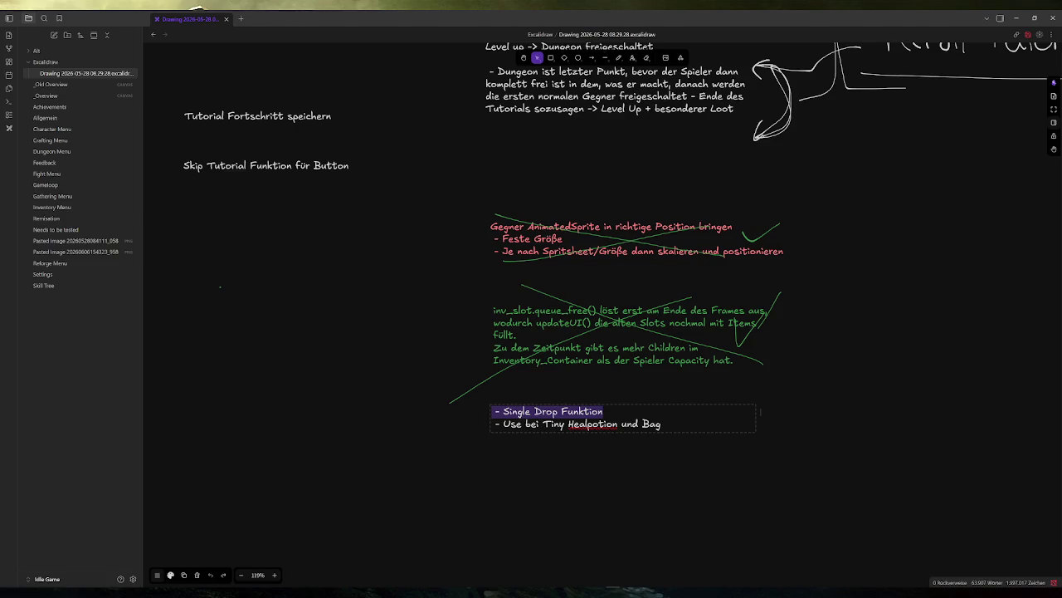
left_click_drag(661, 425, 503, 424)
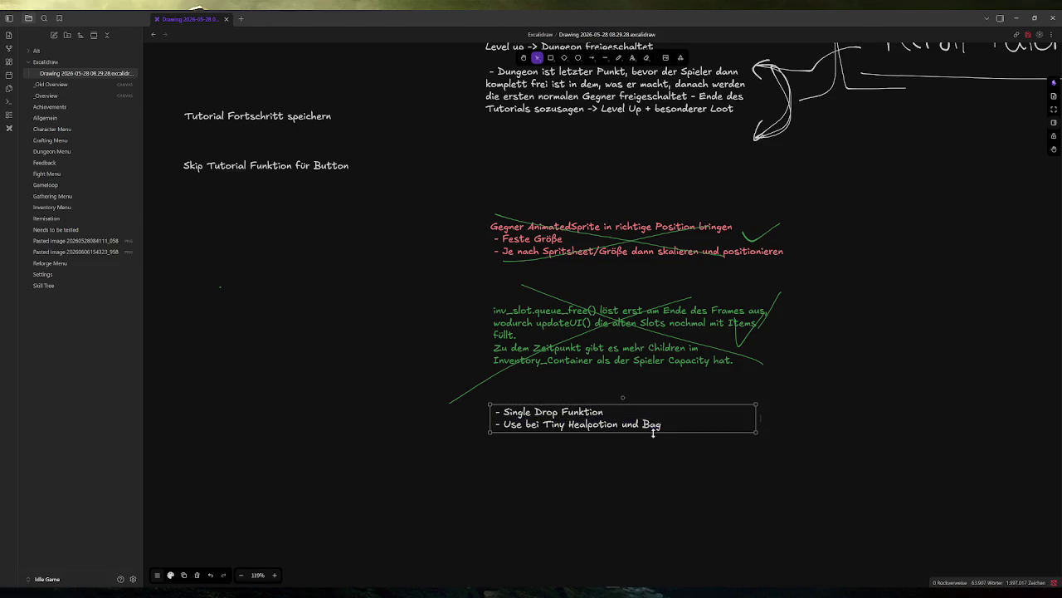
left_click(618, 424)
double_click(592, 424)
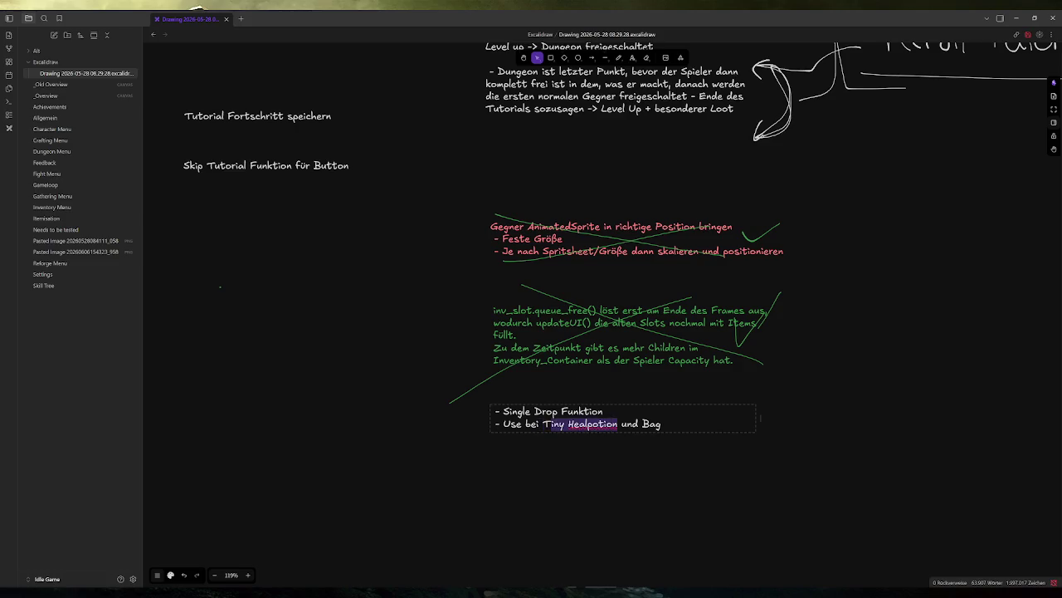
left_click(662, 424)
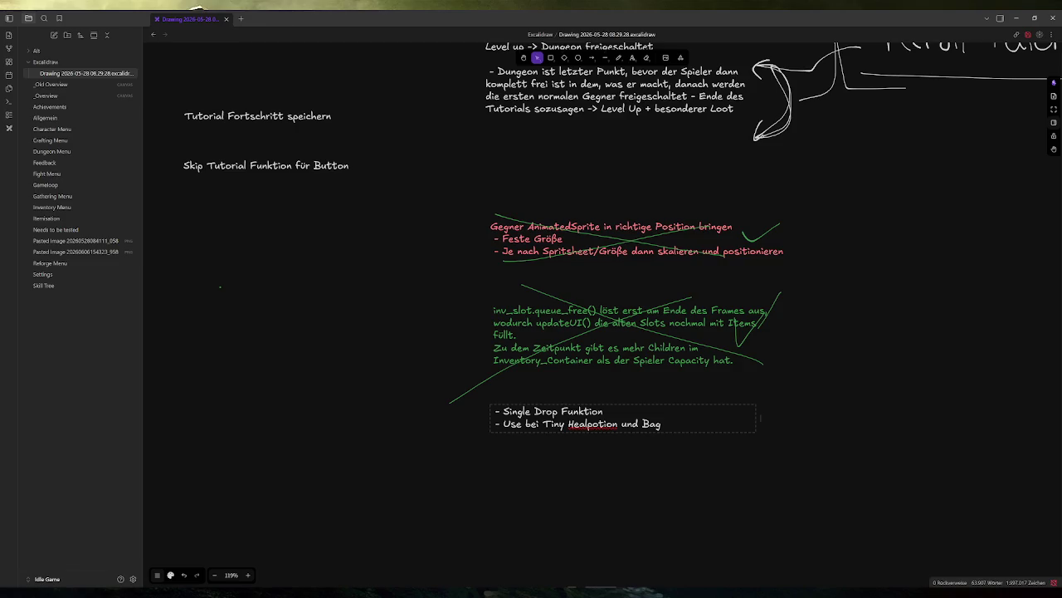
key("ctrl+shift+Left")
key("Right")
scroll(553, 388, "up", 5)
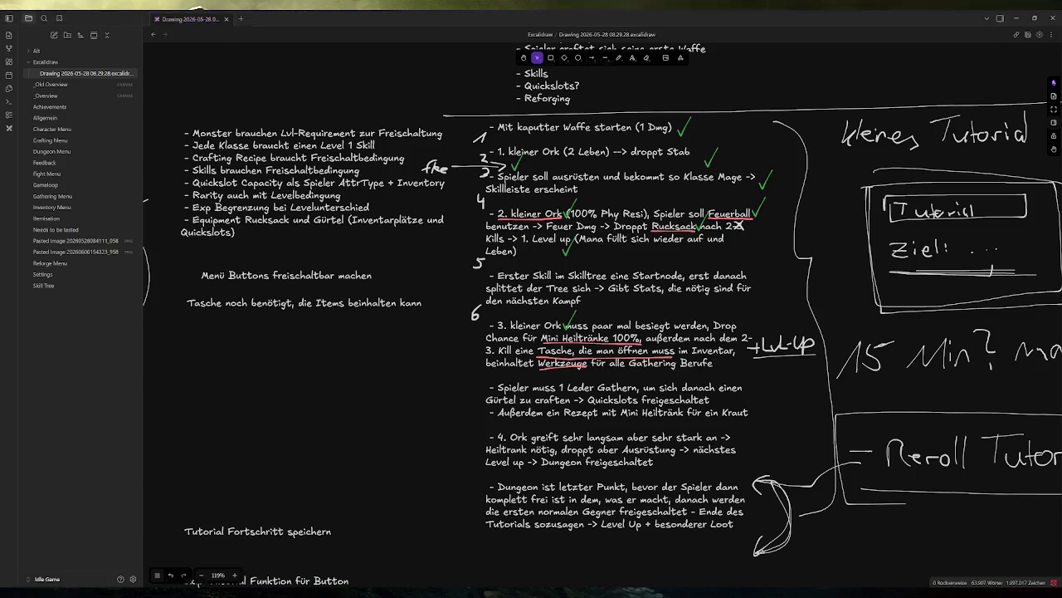
key("alt+Tab")
Test-run the game, view its inventory page, then close it.
left_click(923, 14)
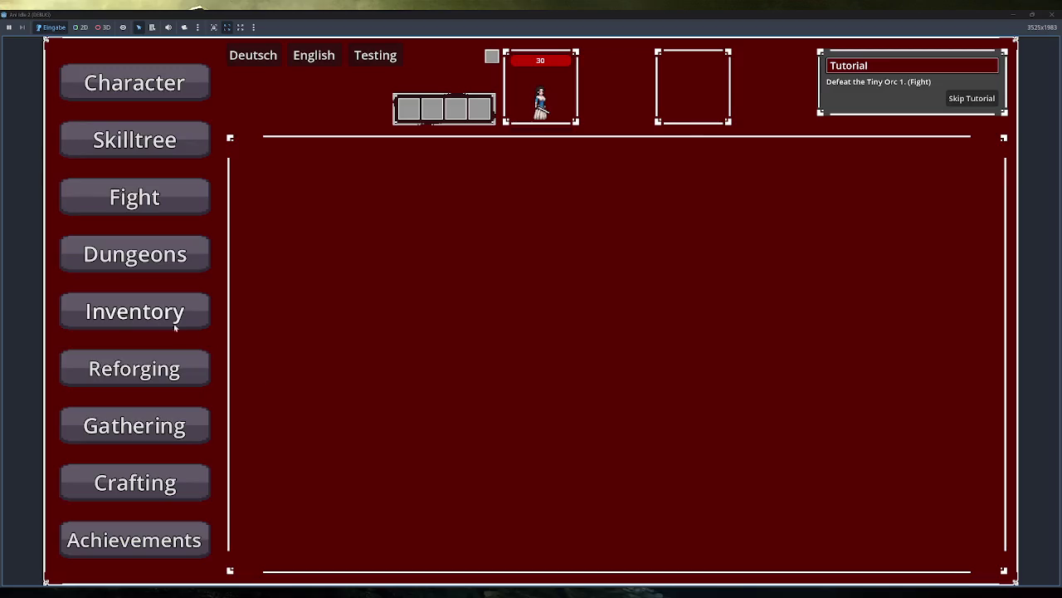
left_click(175, 326)
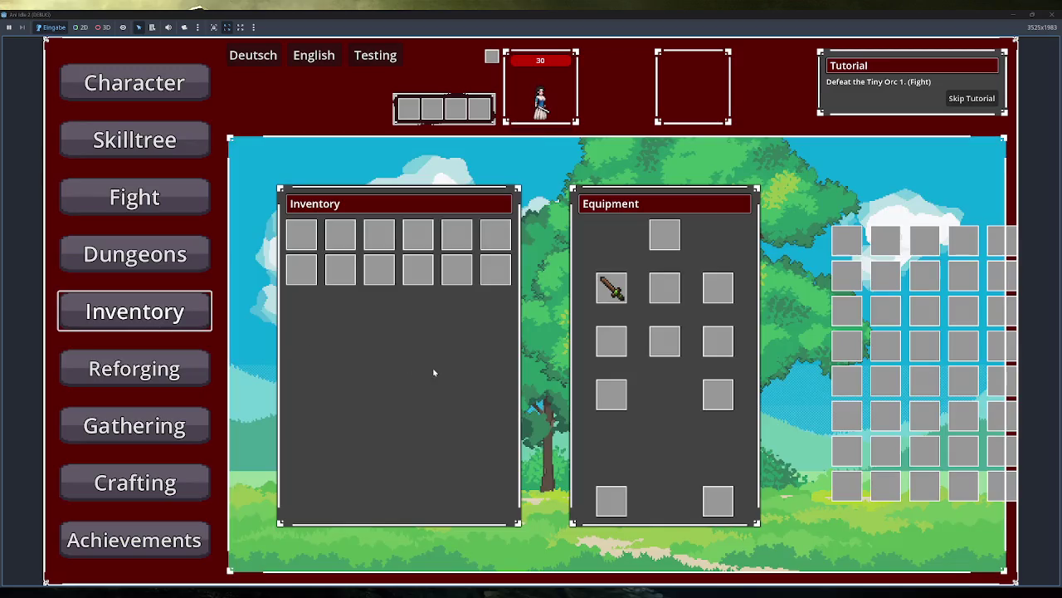
left_click(1053, 14)
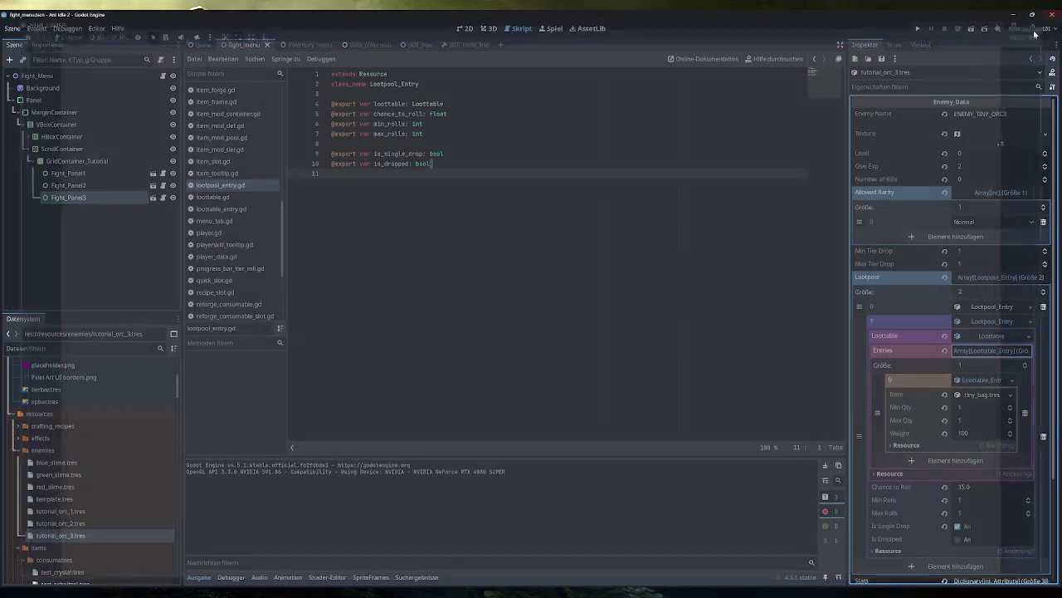
Delete the Temporary node and its slots from inventory_menu, then relaunch the game.
left_click(461, 32)
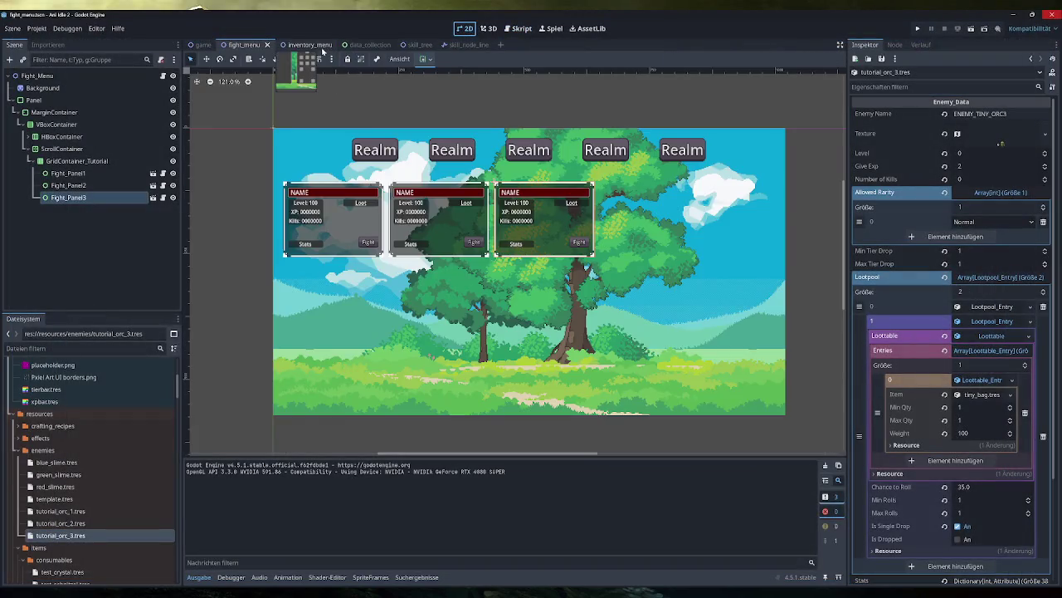
left_click(301, 45)
scroll(81, 249, "down", 10)
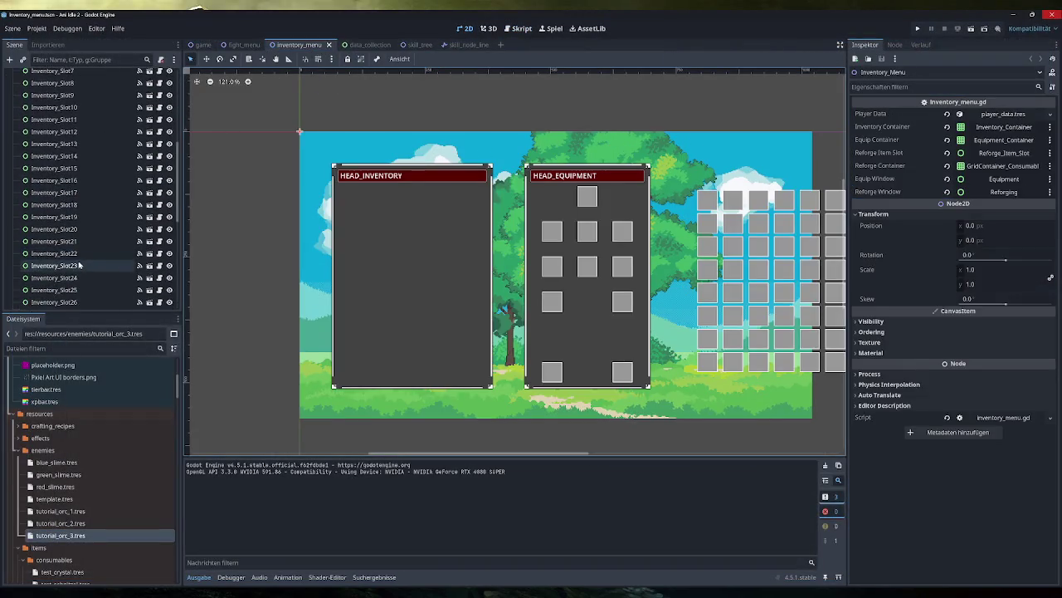
scroll(75, 232, "up", 10)
left_click(42, 164)
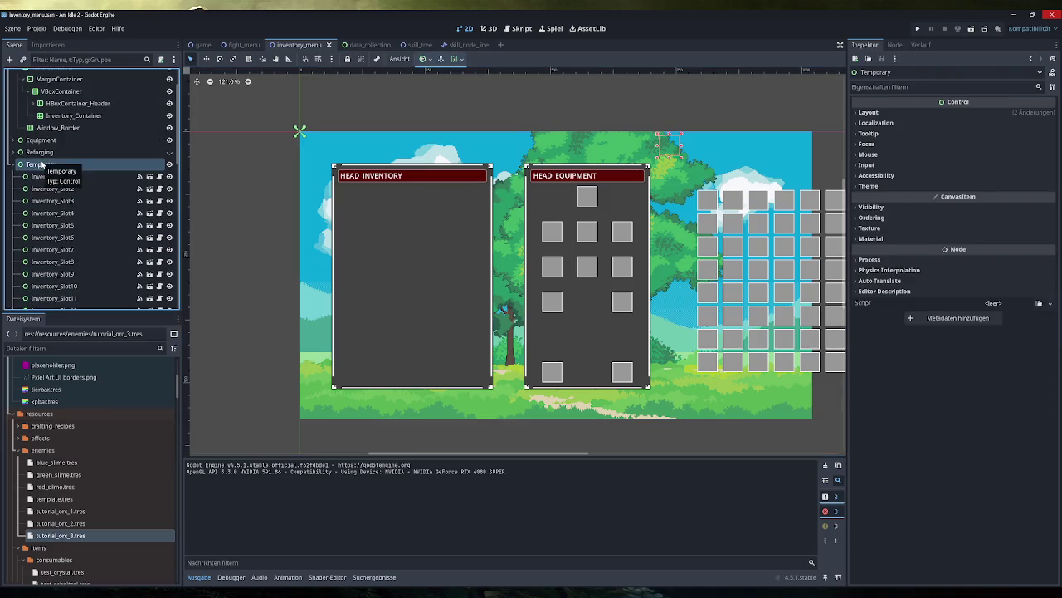
key("Delete")
key("Return")
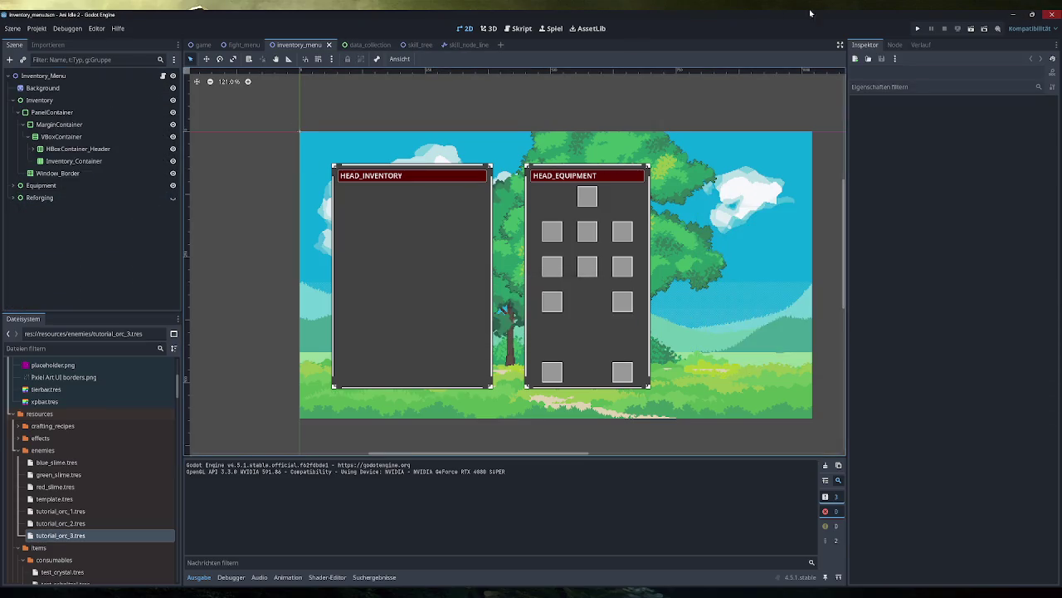
left_click(917, 28)
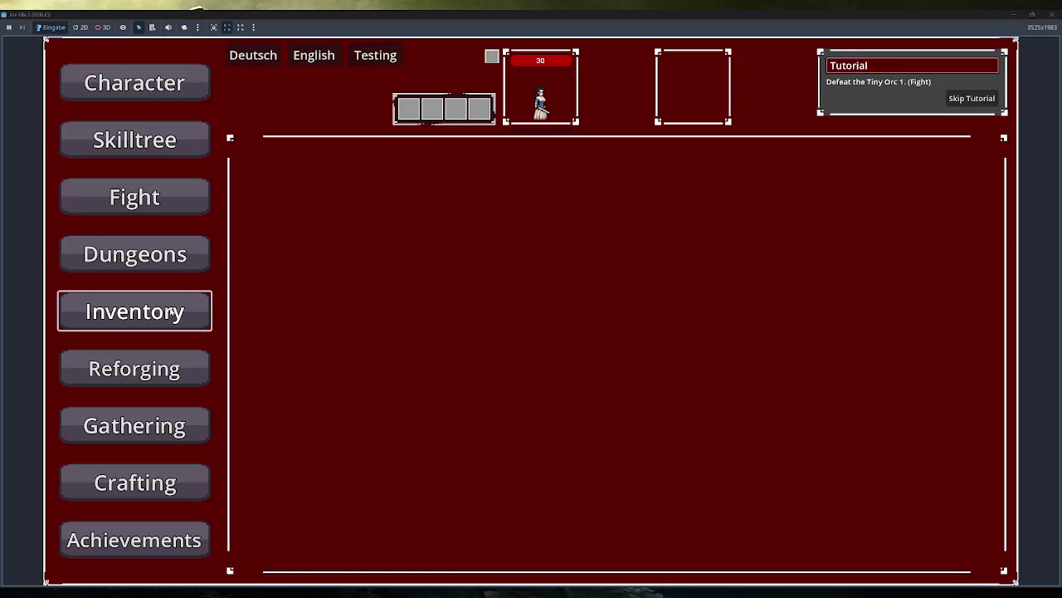
Cycle twice through the Inventory, Reforging and Gathering pages of the running game.
left_click(175, 311)
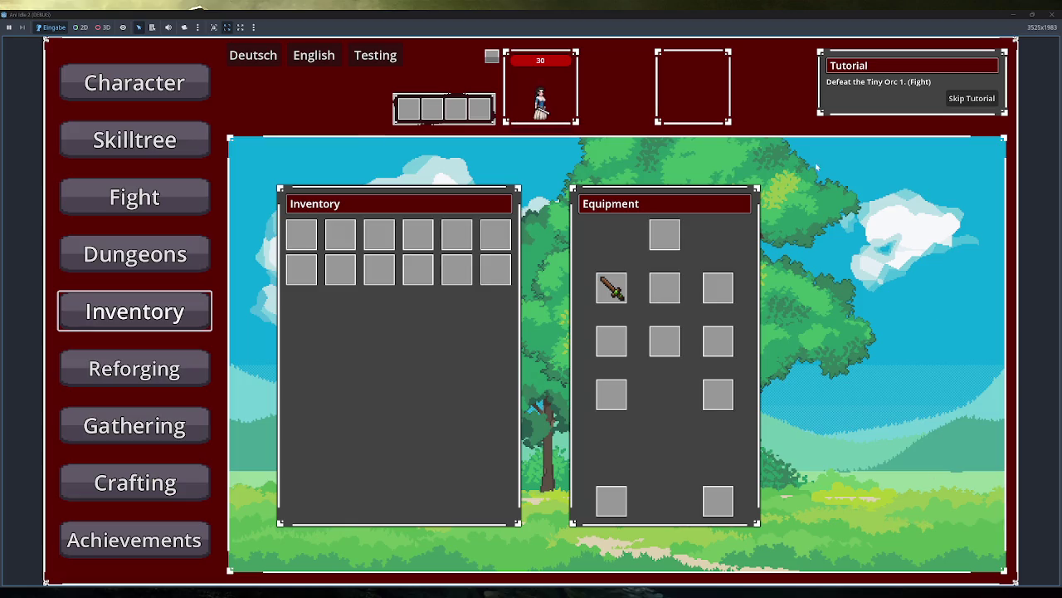
left_click(177, 369)
left_click(178, 425)
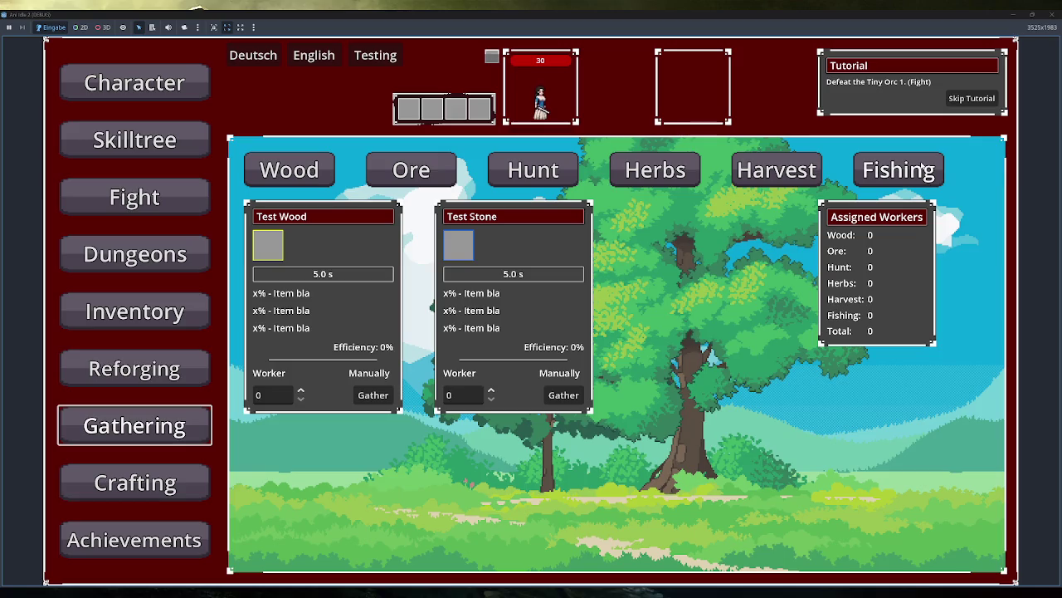
left_click(181, 322)
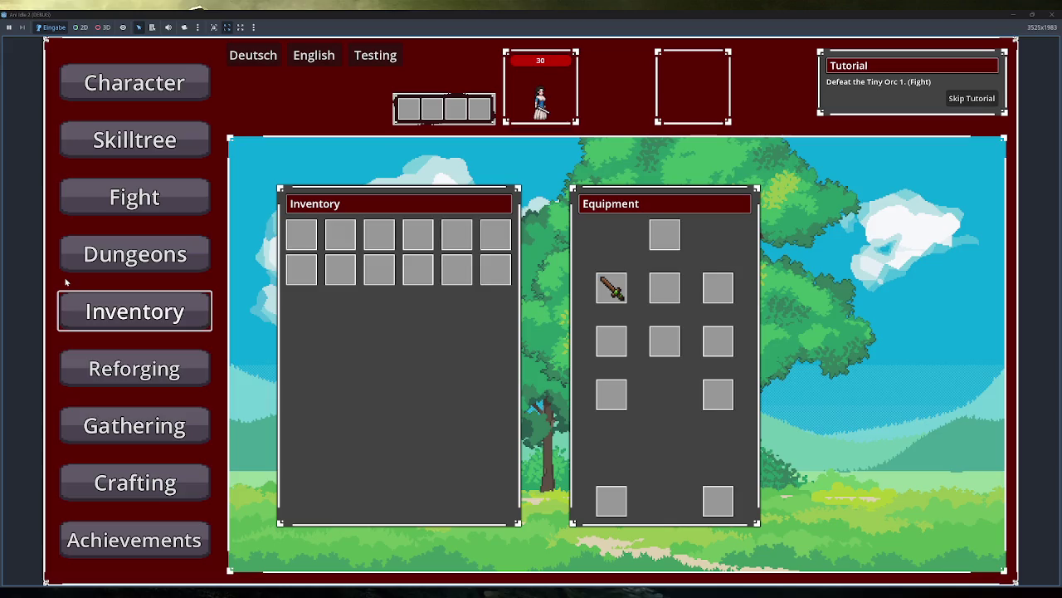
left_click(143, 373)
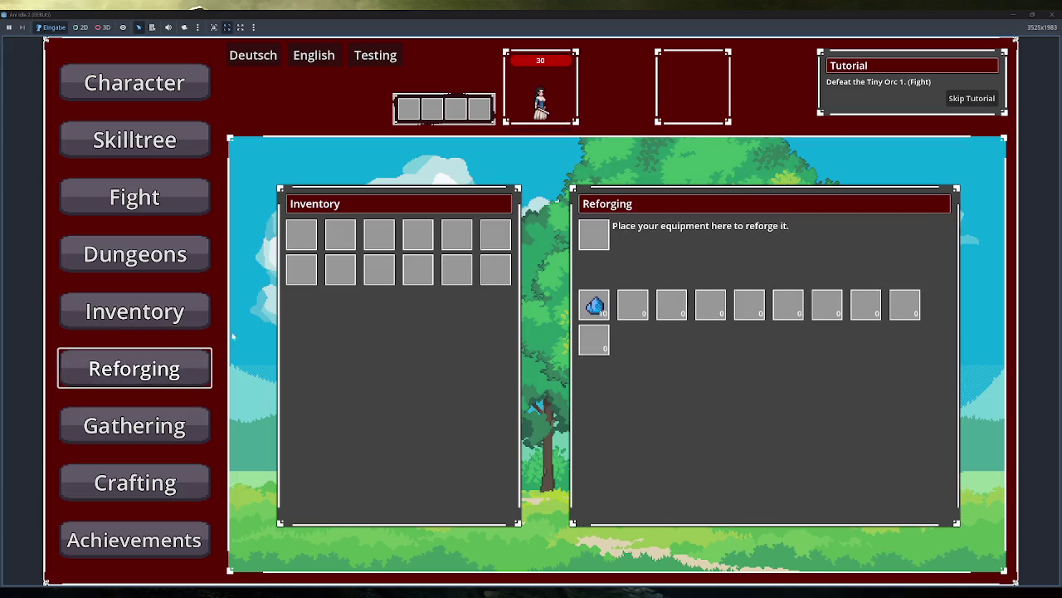
left_click(164, 411)
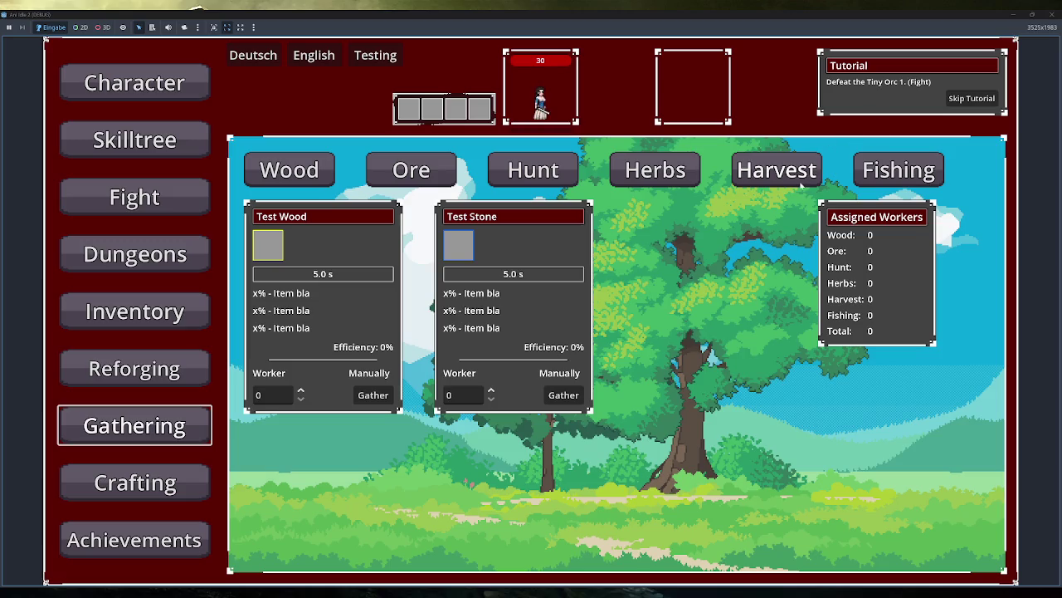
View the game's Inventory page, then close the debug game window.
left_click(172, 305)
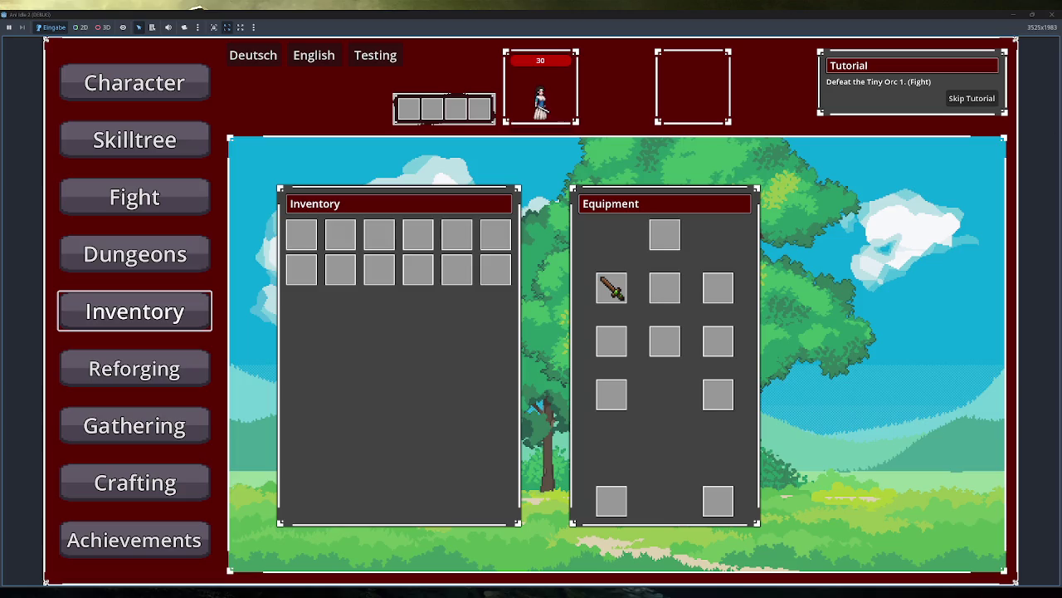
left_click(1051, 14)
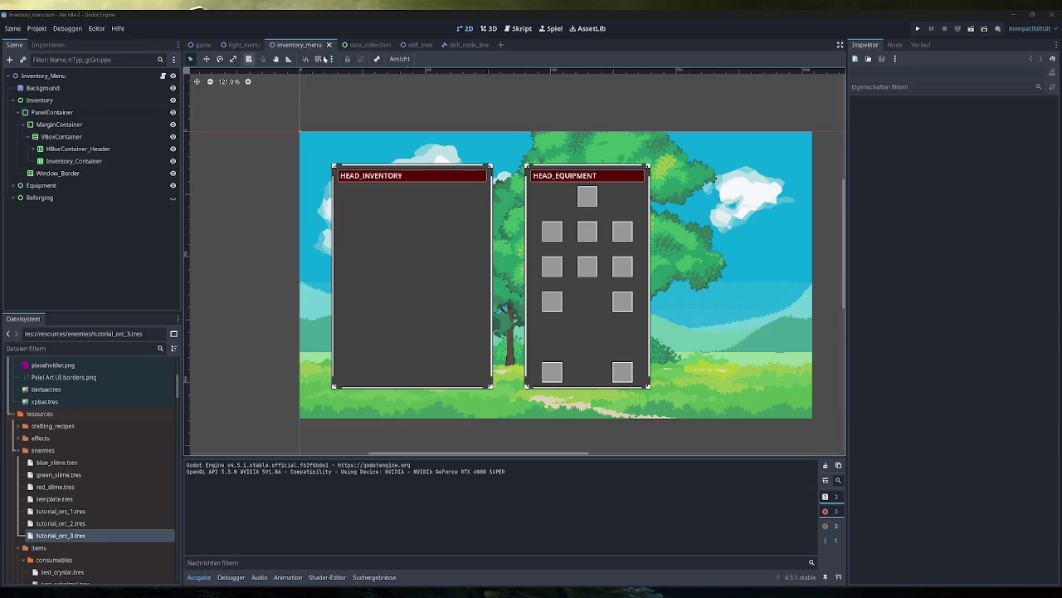
Save the inventory_menu scene with Ctrl+S.
key("ctrl+s")
mouse_move(291, 590)
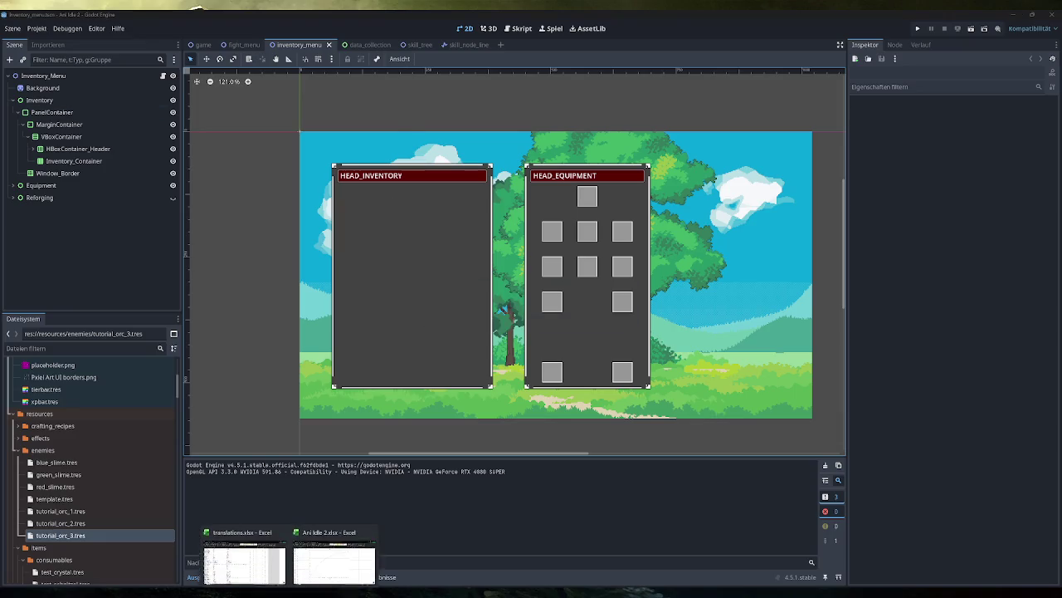